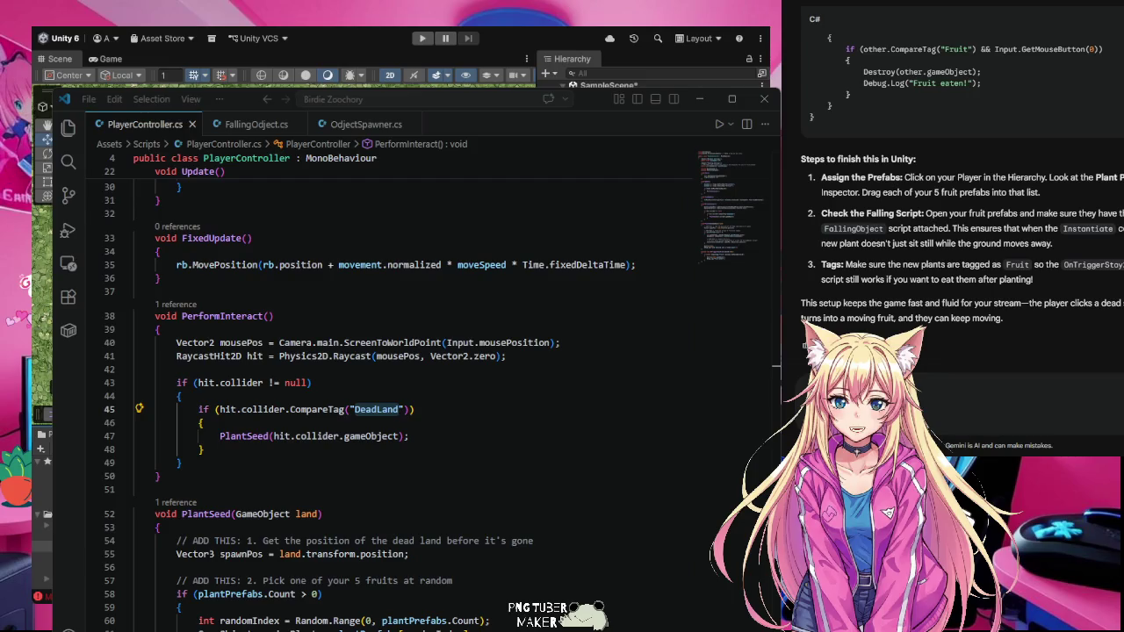
# - Start, stop and restart the seagull game, bringing Unity's Game view in front of the code
pyautogui.click(423, 38)
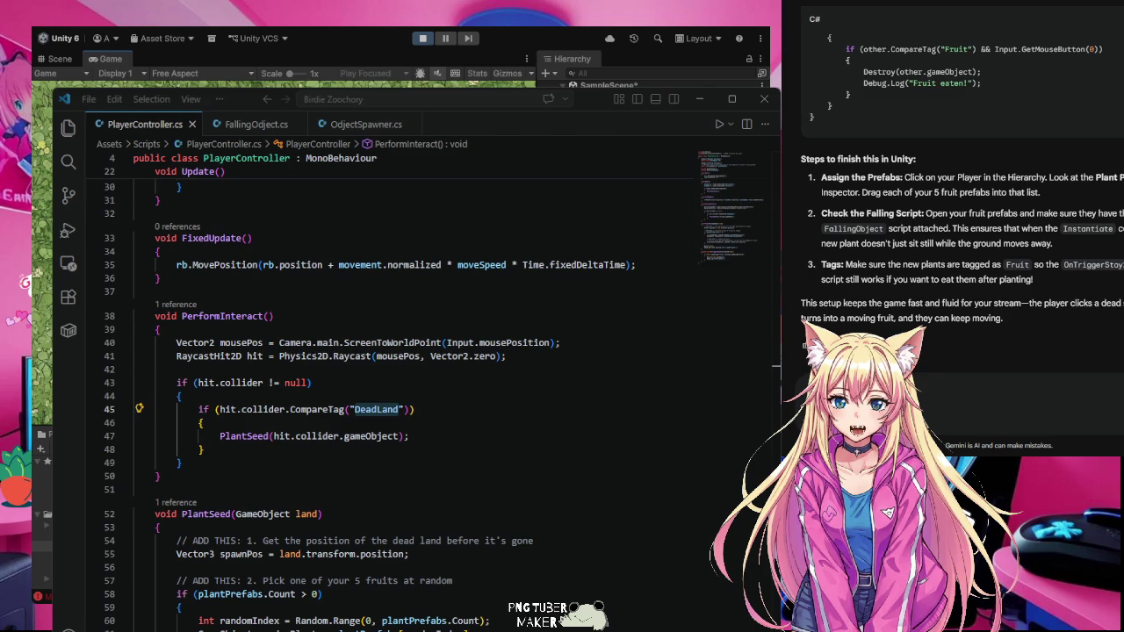
pyautogui.click(423, 39)
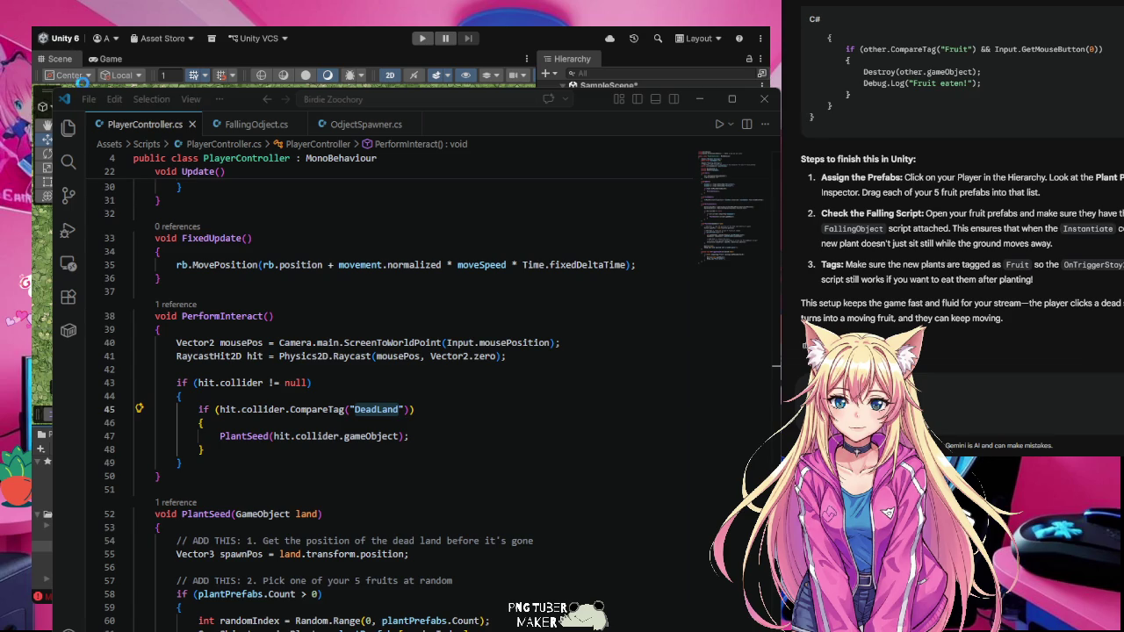
pyautogui.click(422, 39)
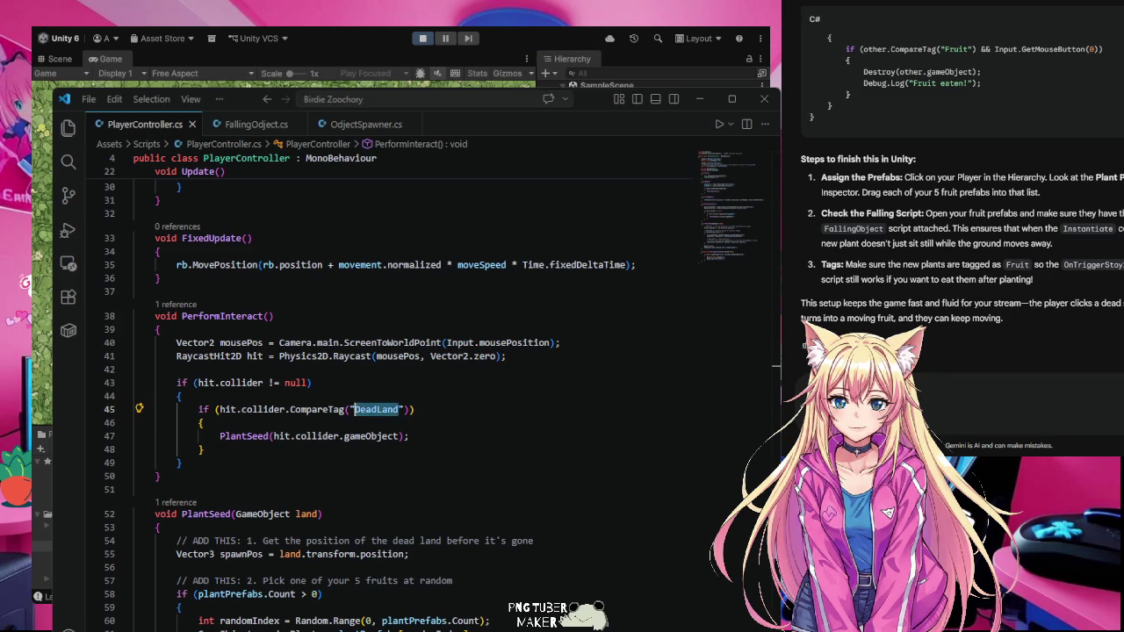
pyautogui.hotkey('alt', 'Tab')
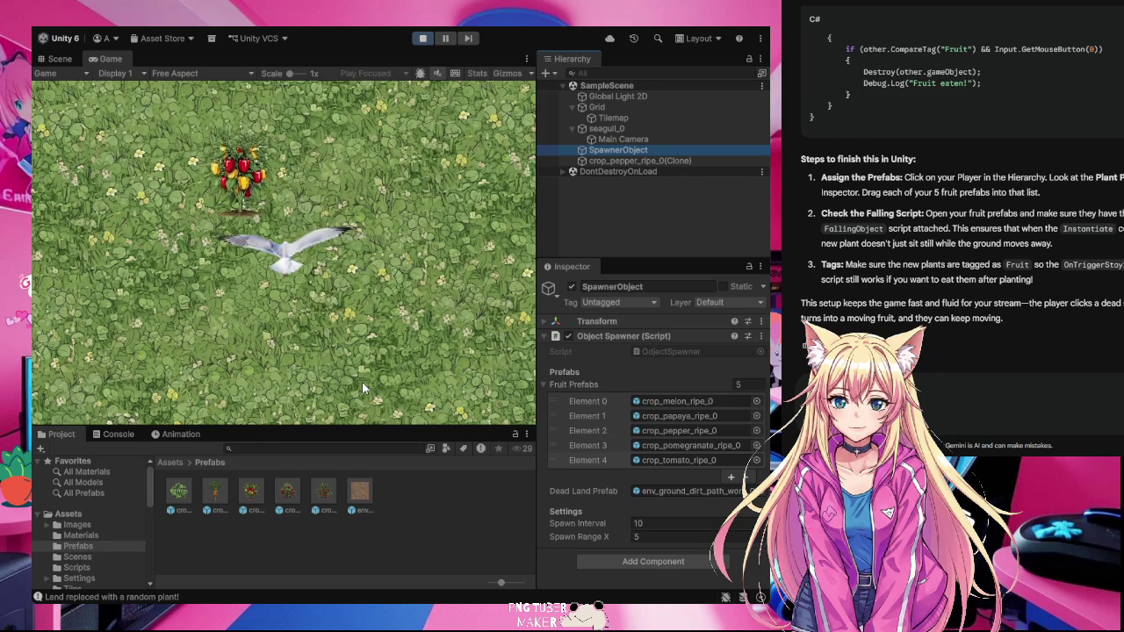
# - Change the spawner's Spawn Interval to 20 while the game runs
pyautogui.click(652, 524)
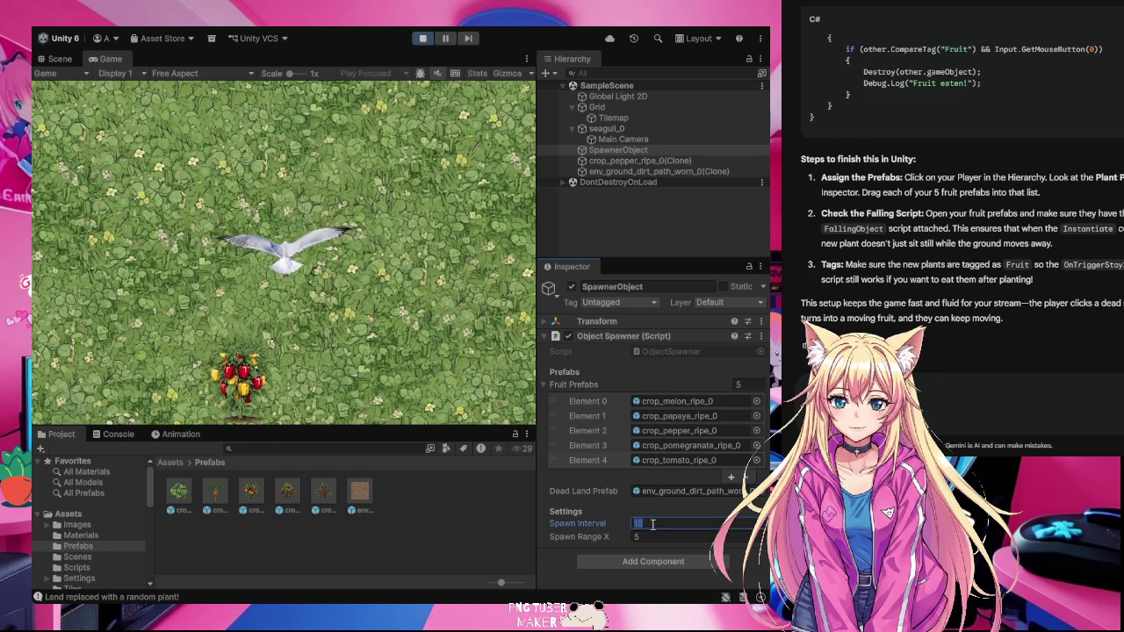
pyautogui.press('BackSpace')
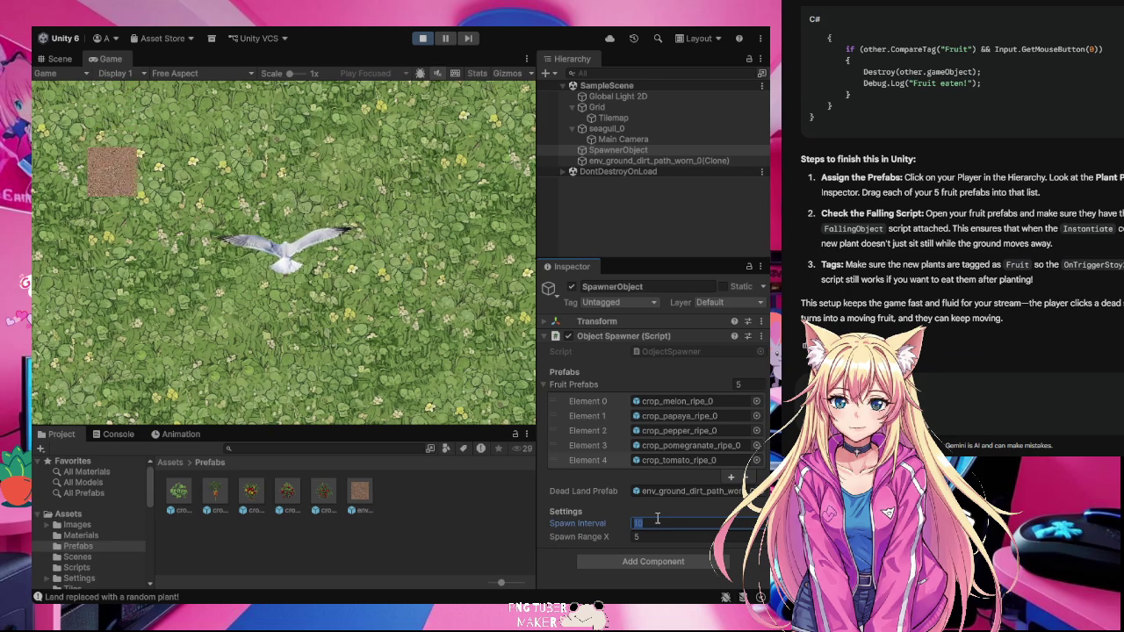
pyautogui.write('20')
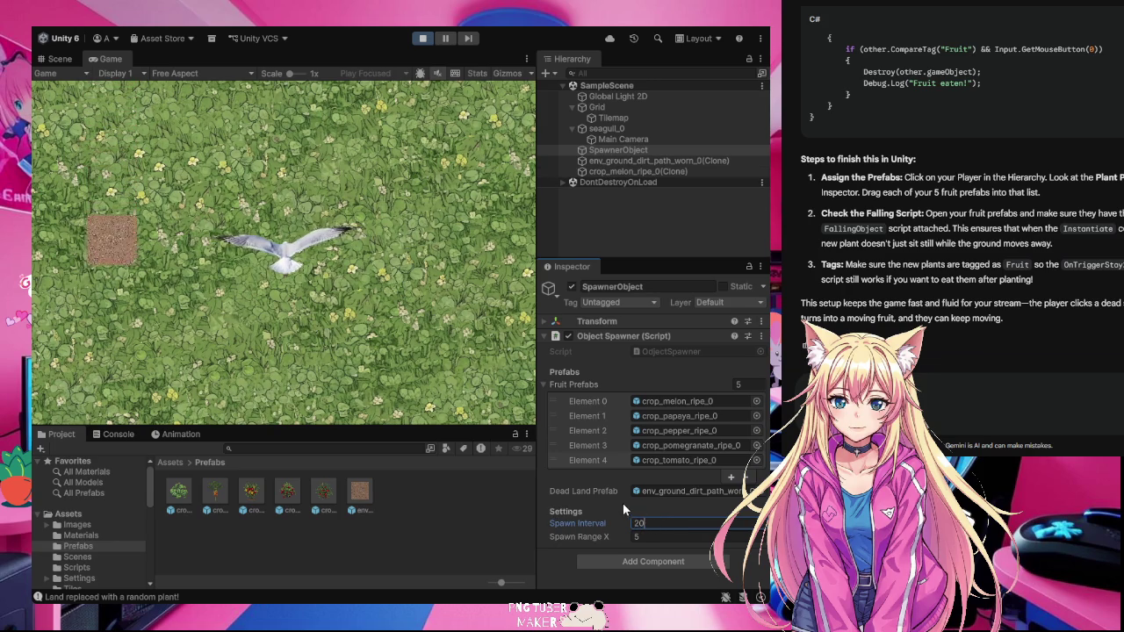
pyautogui.press('Return')
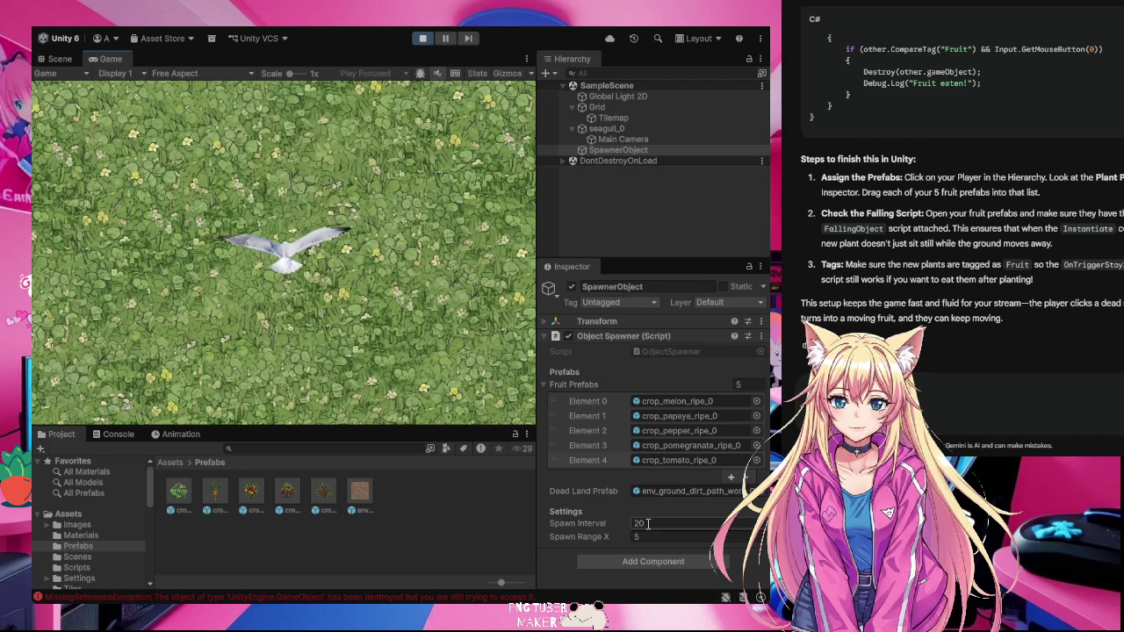
# - Try a Spawn Interval of 1, then change it to 3
pyautogui.click(647, 523)
pyautogui.doubleClick(647, 523)
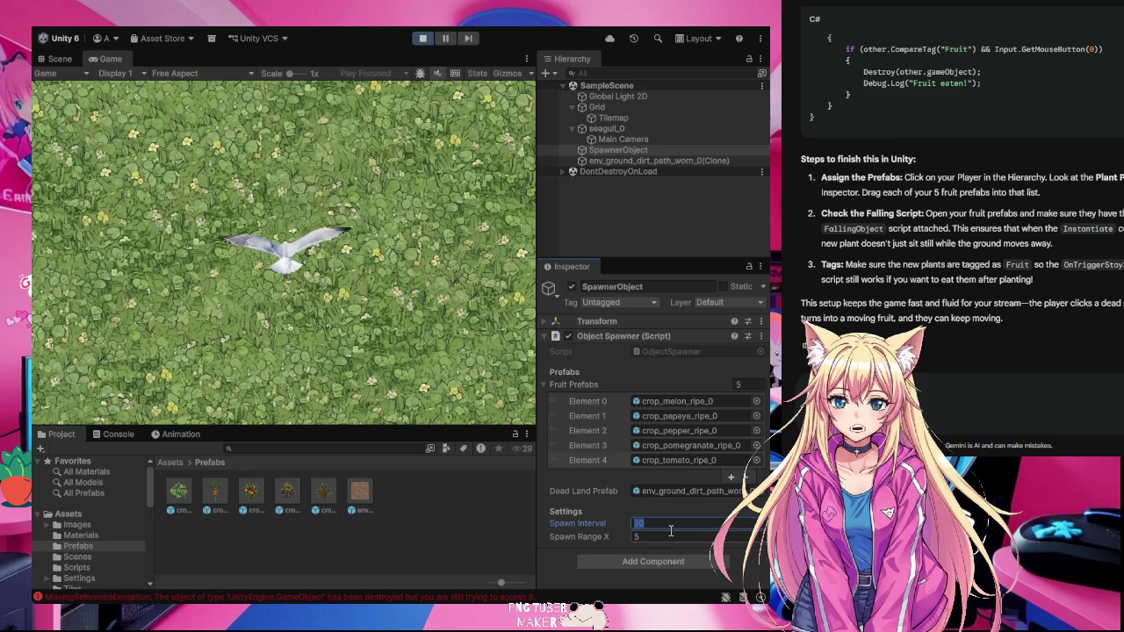
pyautogui.write('1')
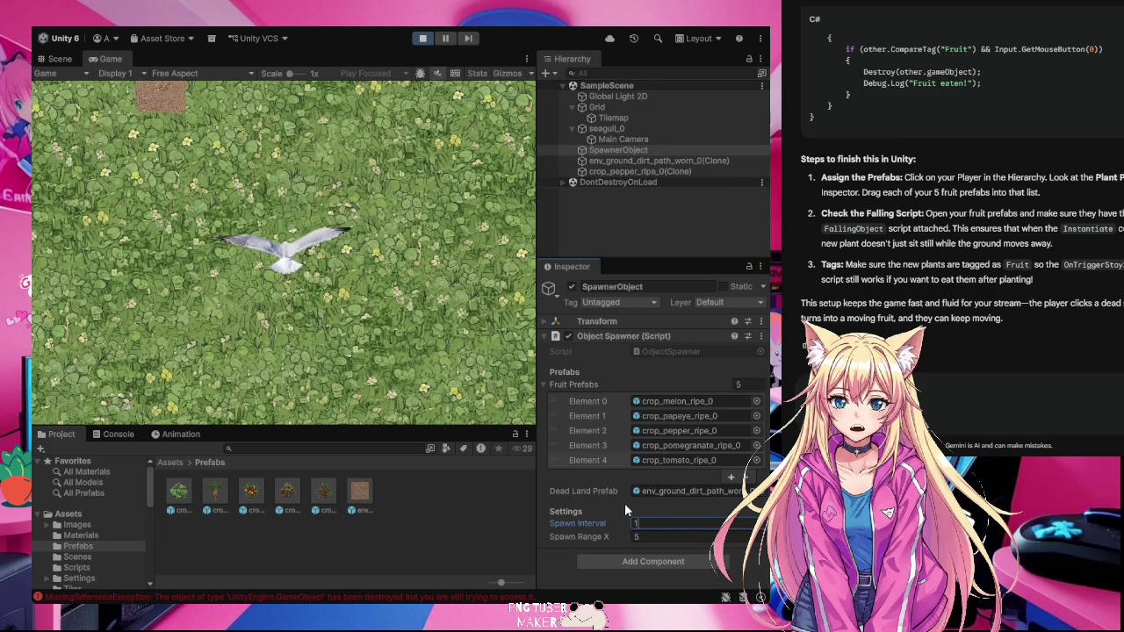
pyautogui.press('Return')
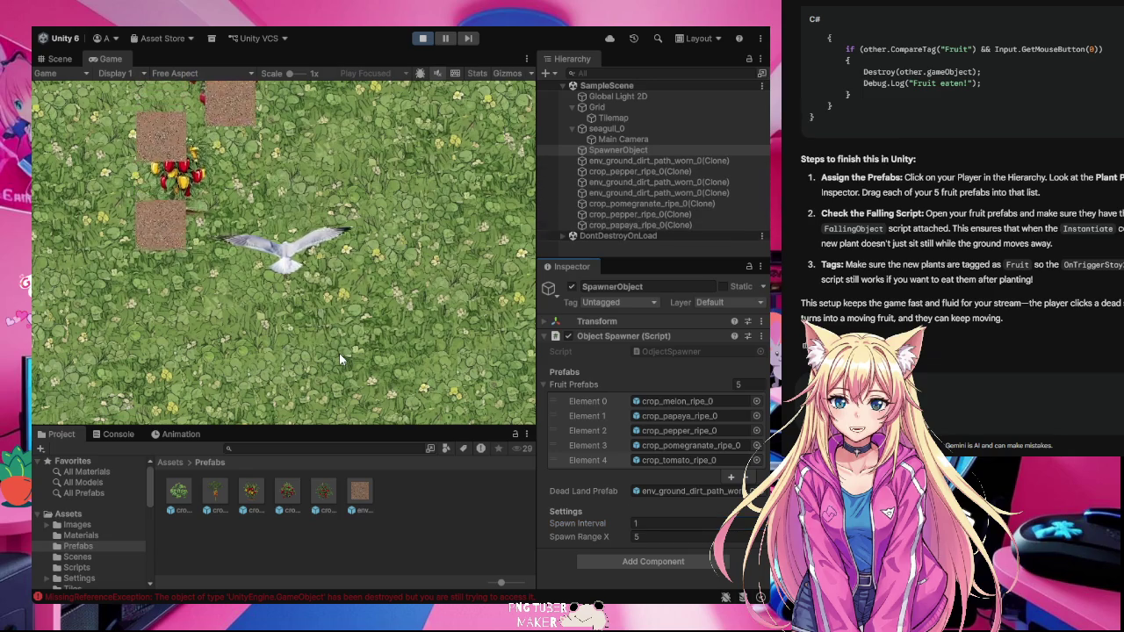
pyautogui.click(648, 524)
pyautogui.write('3')
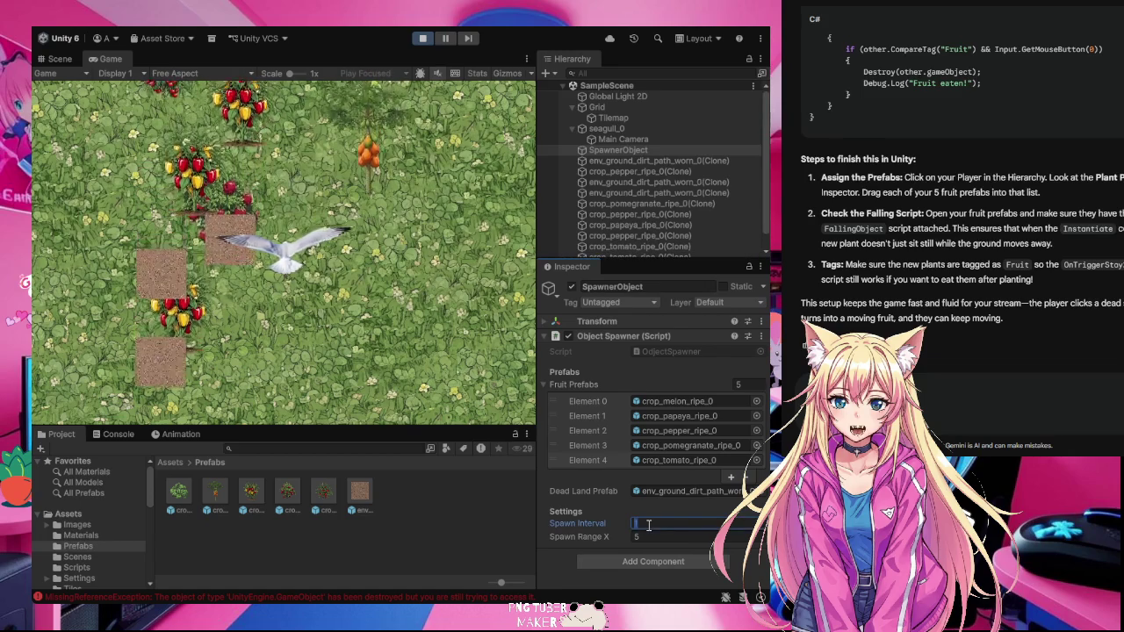
pyautogui.press('Return')
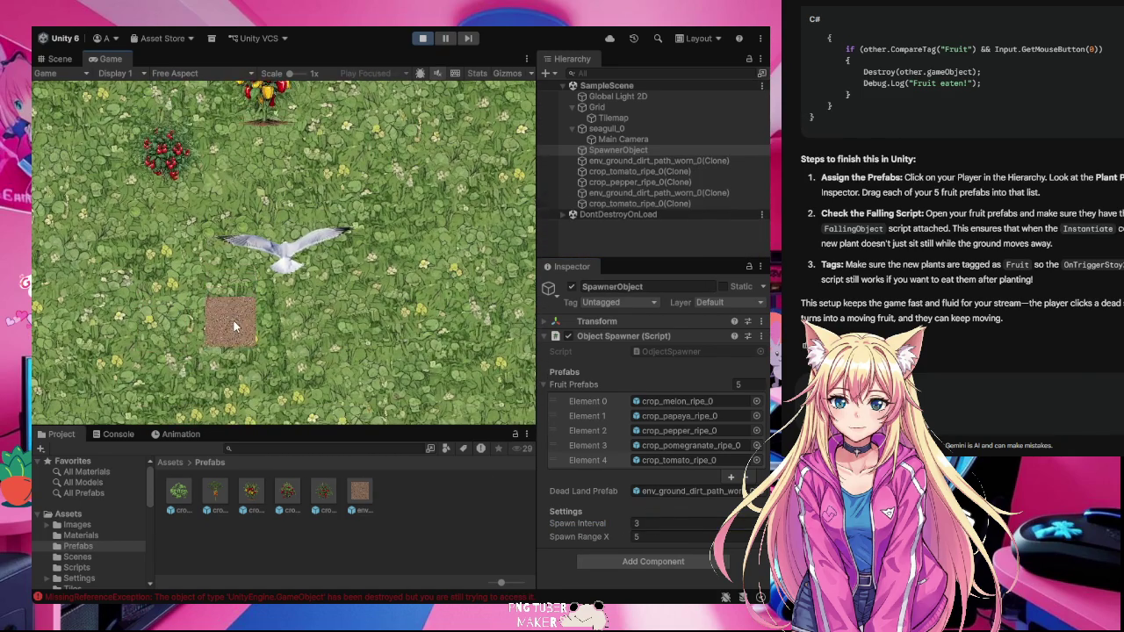
# - Turn a dirt tile into a plant, have the seagull eat fruit, then stop the game
pyautogui.click(234, 320)
pyautogui.click(254, 259)
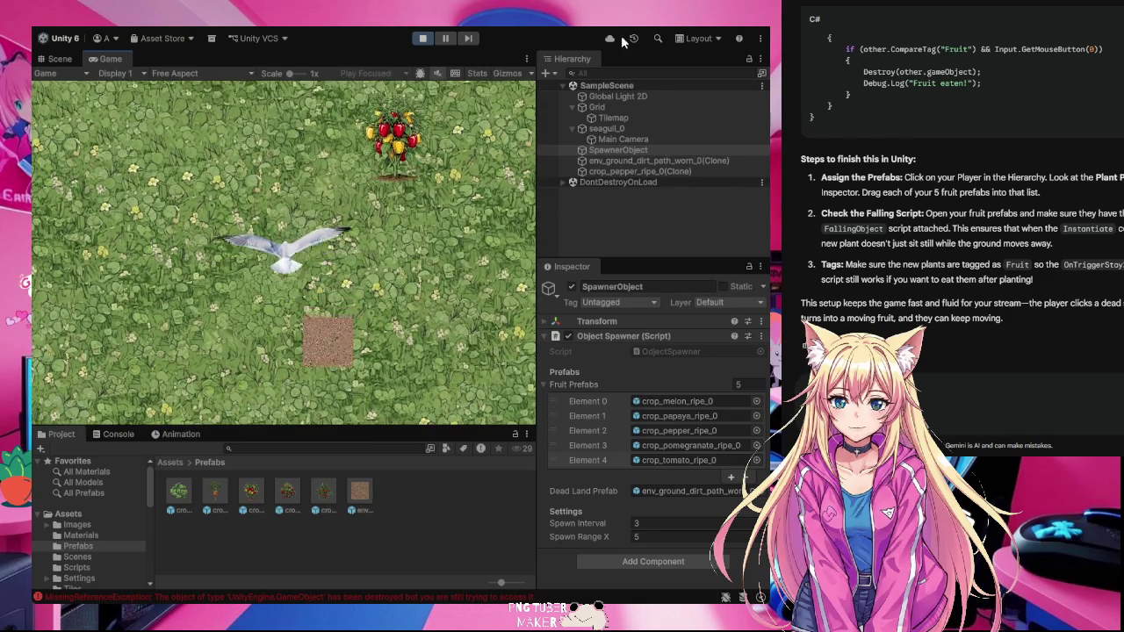
pyautogui.click(422, 39)
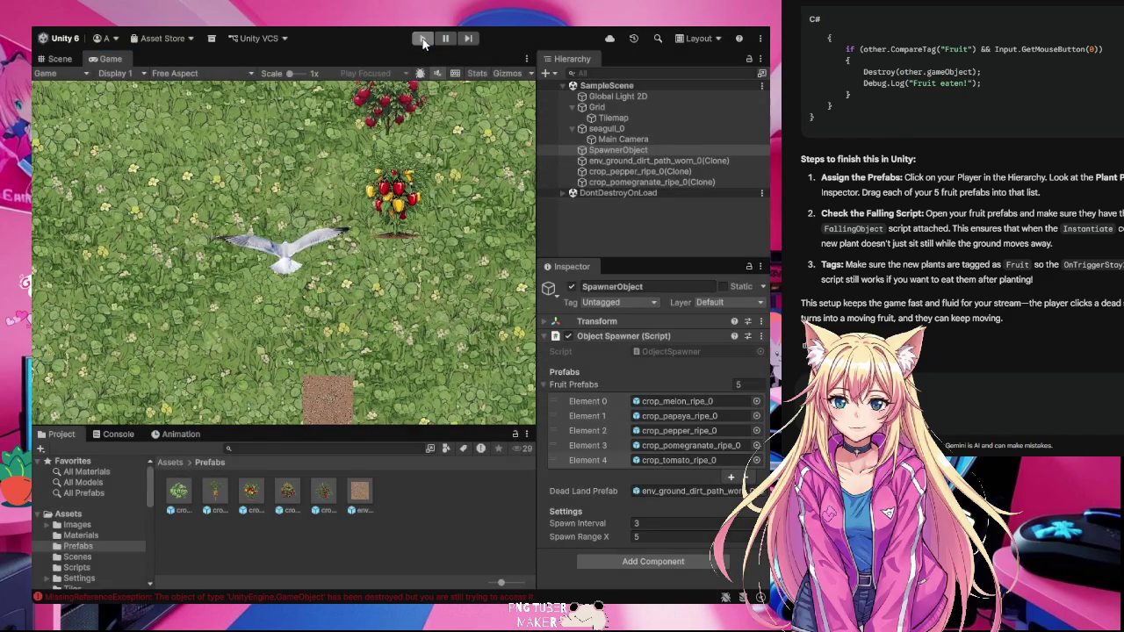
# - Keep Spawn Interval at 3 in edit mode, then select the dirt tile and the seagull
pyautogui.click(646, 523)
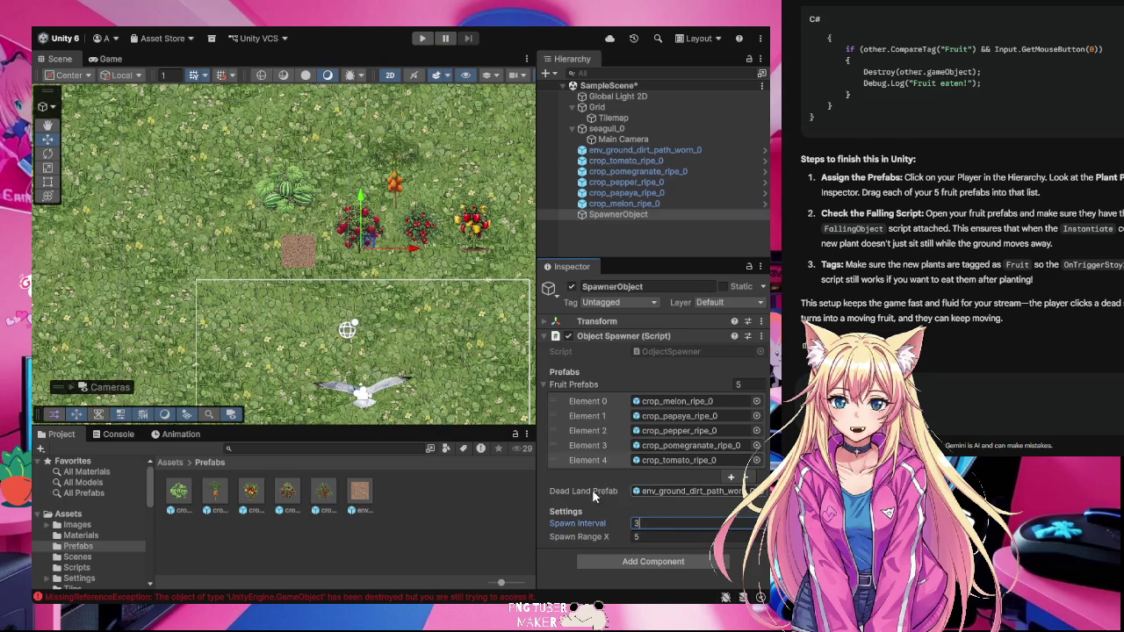
pyautogui.click(606, 504)
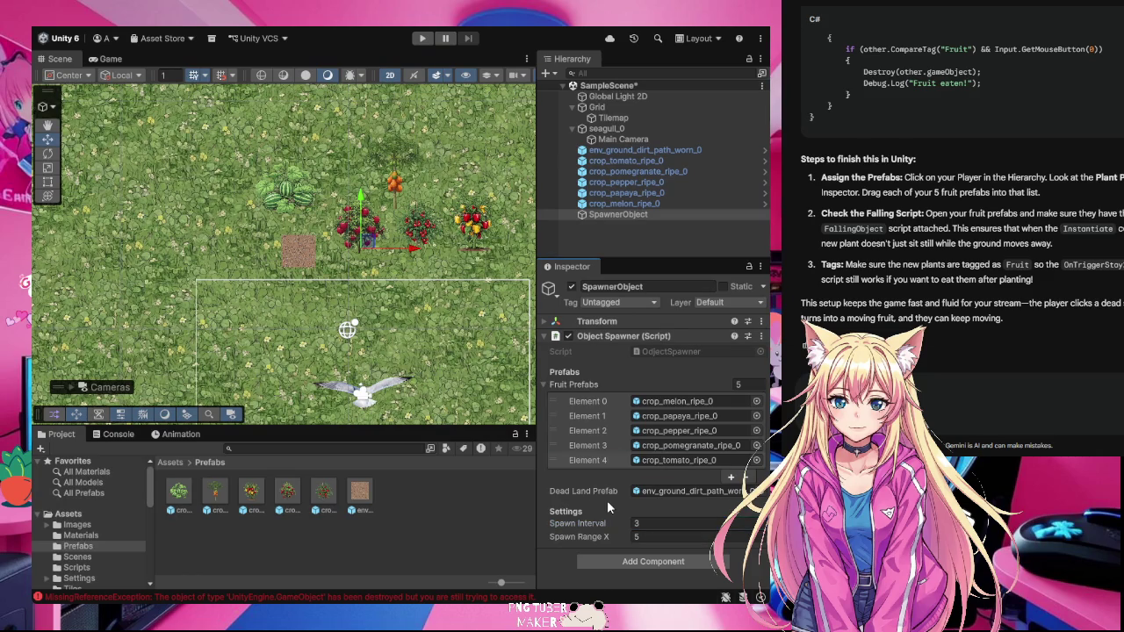
pyautogui.click(294, 255)
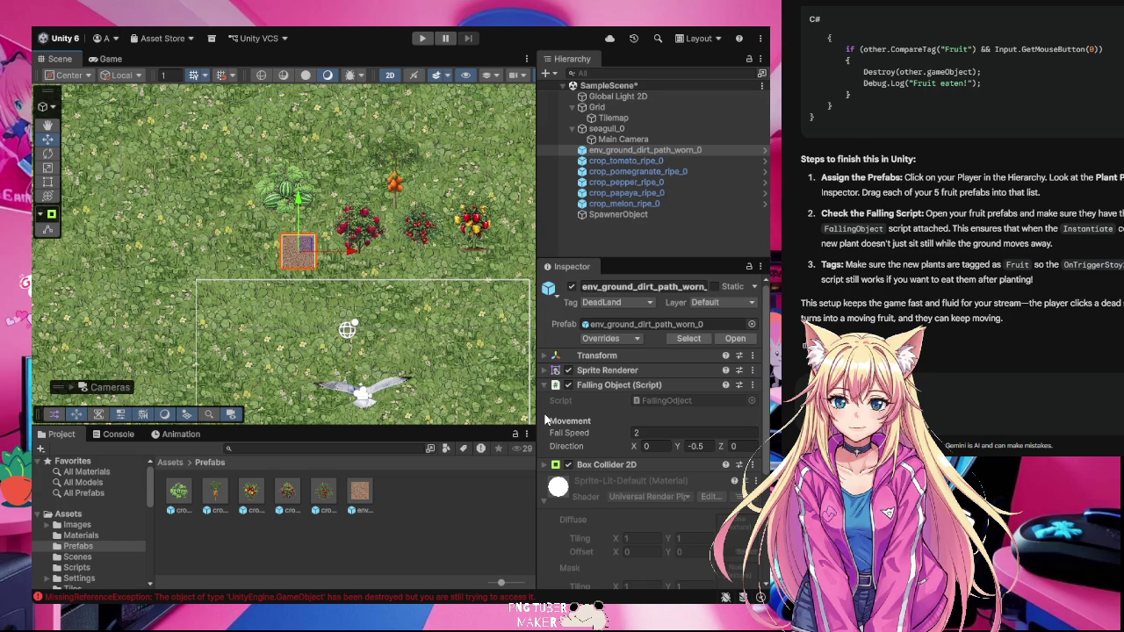
pyautogui.click(387, 391)
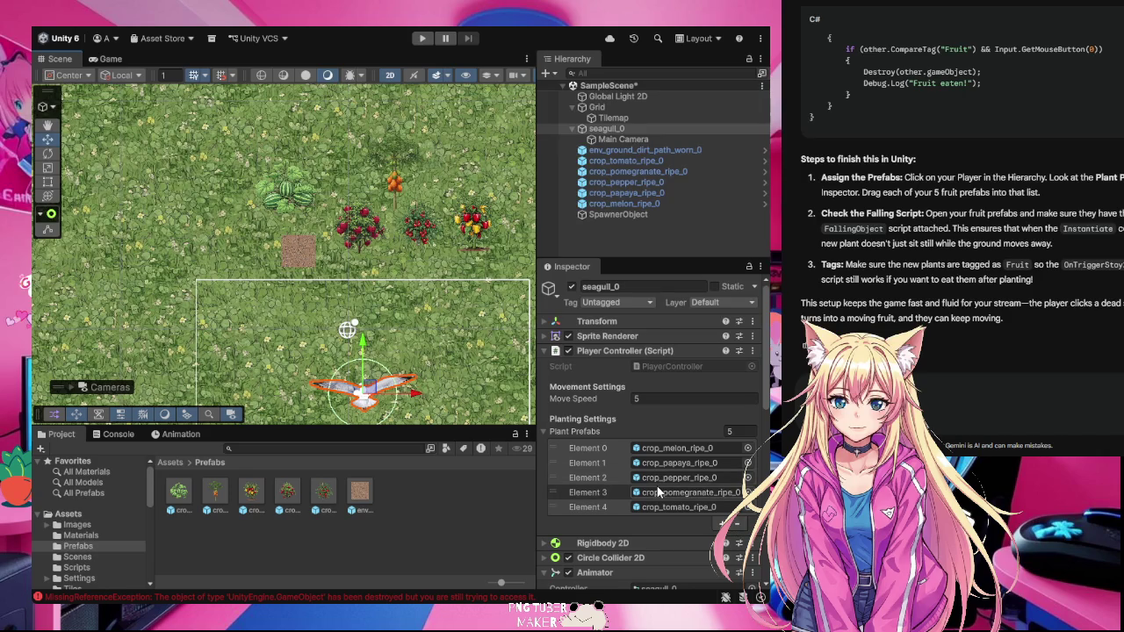
# - Empty the seagull's Plant Prefabs list and resize it to 5 slots
pyautogui.click(737, 523)
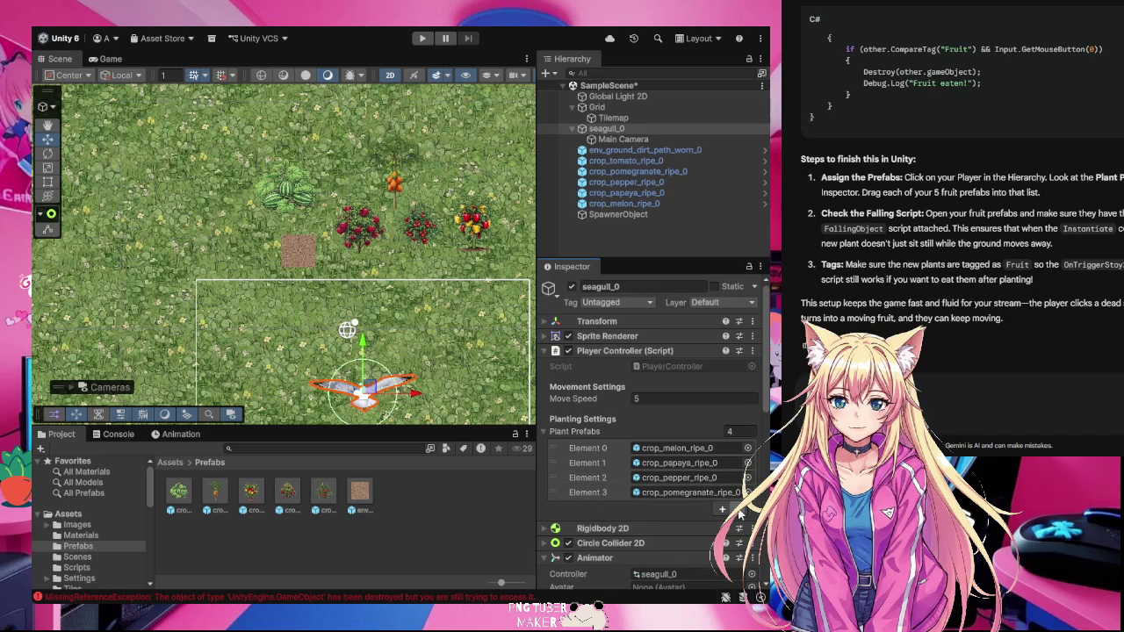
pyautogui.click(737, 511)
pyautogui.click(738, 494)
pyautogui.click(738, 479)
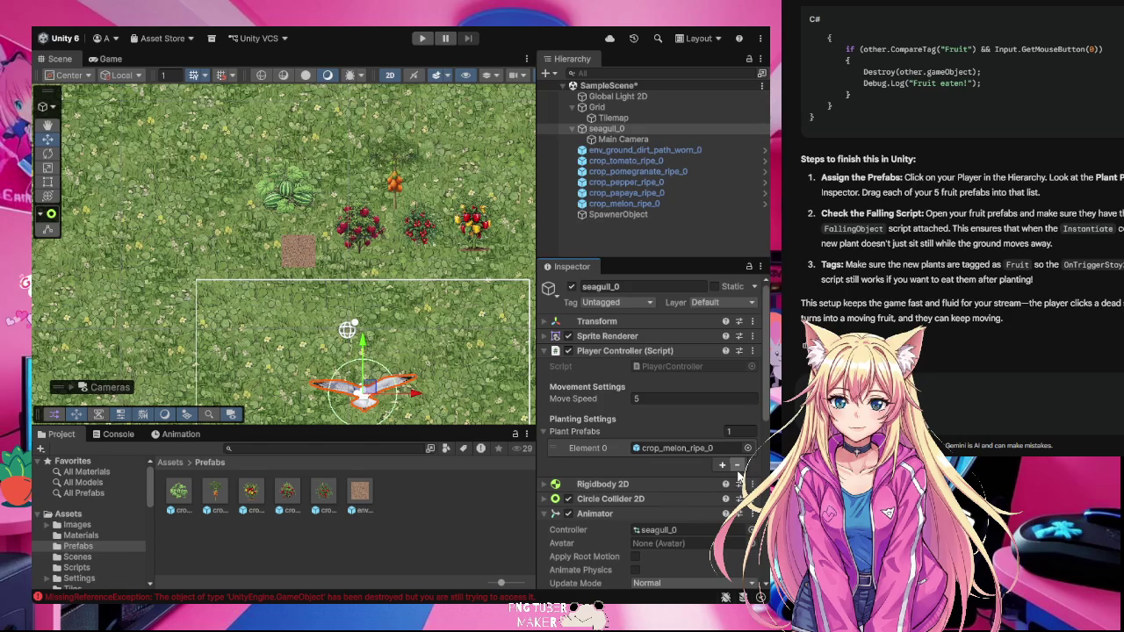
pyautogui.click(737, 464)
pyautogui.click(740, 431)
pyautogui.write('5')
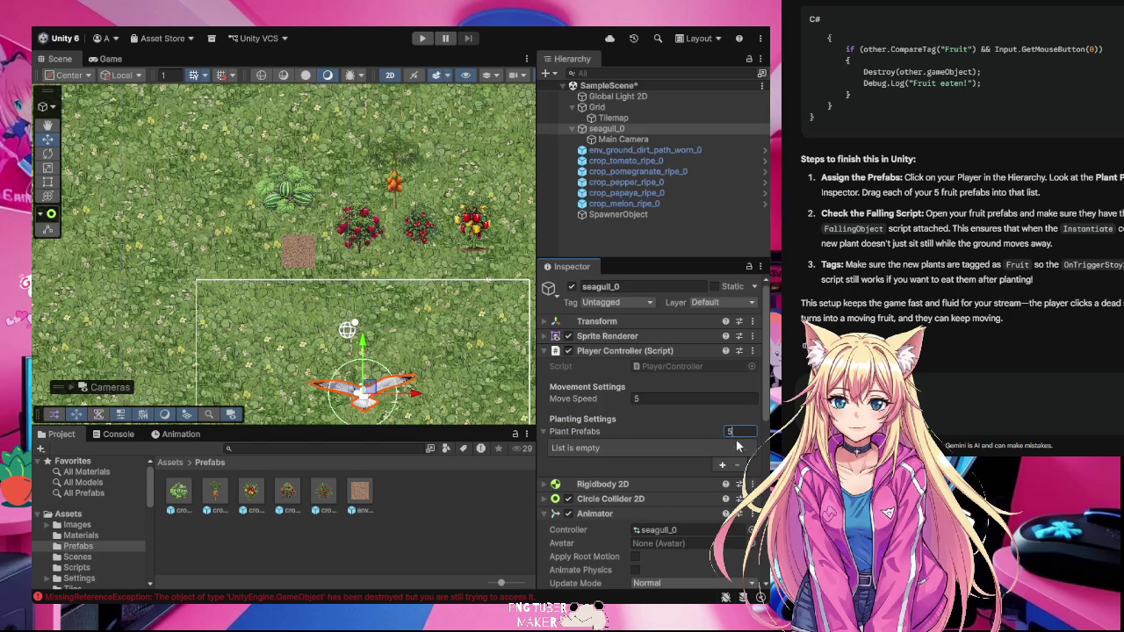
pyautogui.click(678, 431)
pyautogui.click(693, 431)
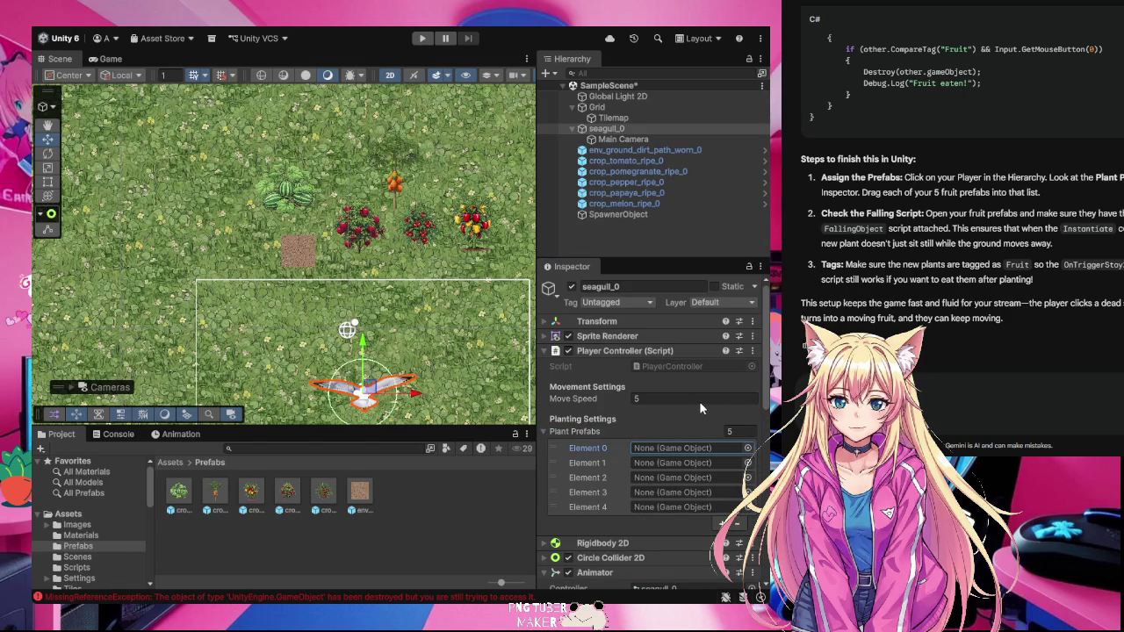
# - Fill Elements 0–2 with crop_melon_ripe_0, crop_papaya_ripe_0 and crop_pepper_ripe_0
pyautogui.click(747, 447)
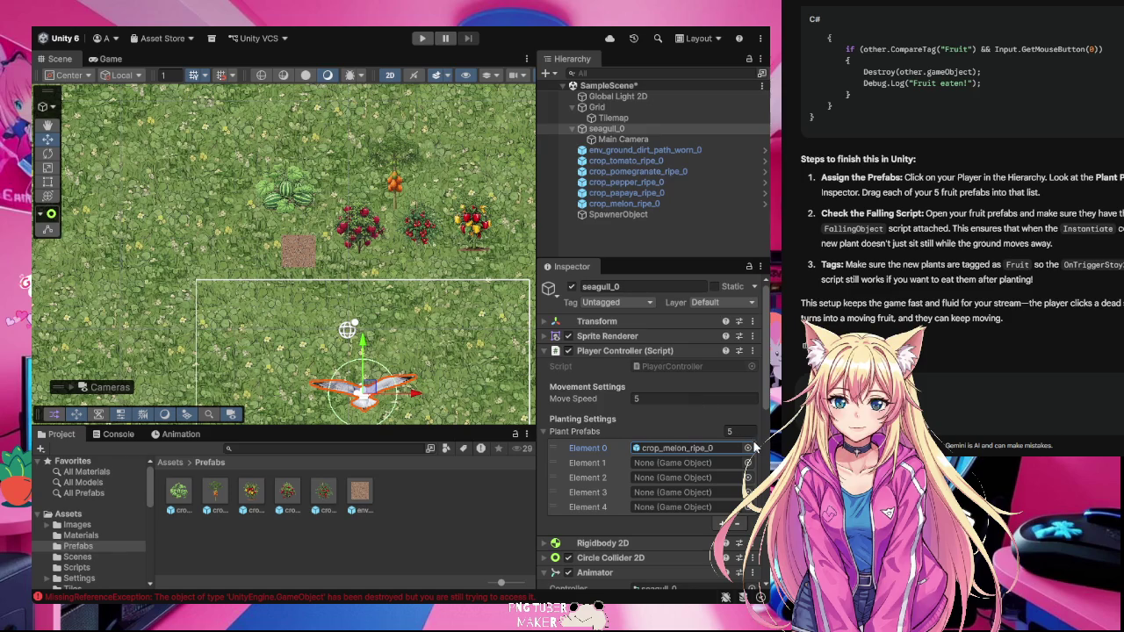
pyautogui.click(645, 462)
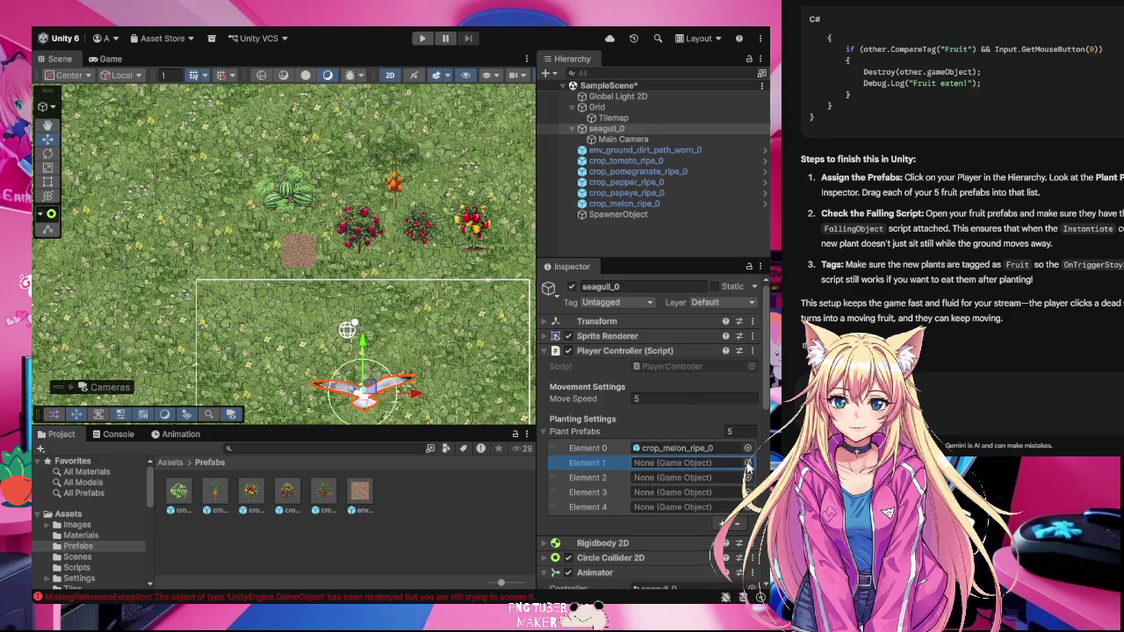
pyautogui.click(747, 462)
pyautogui.click(645, 477)
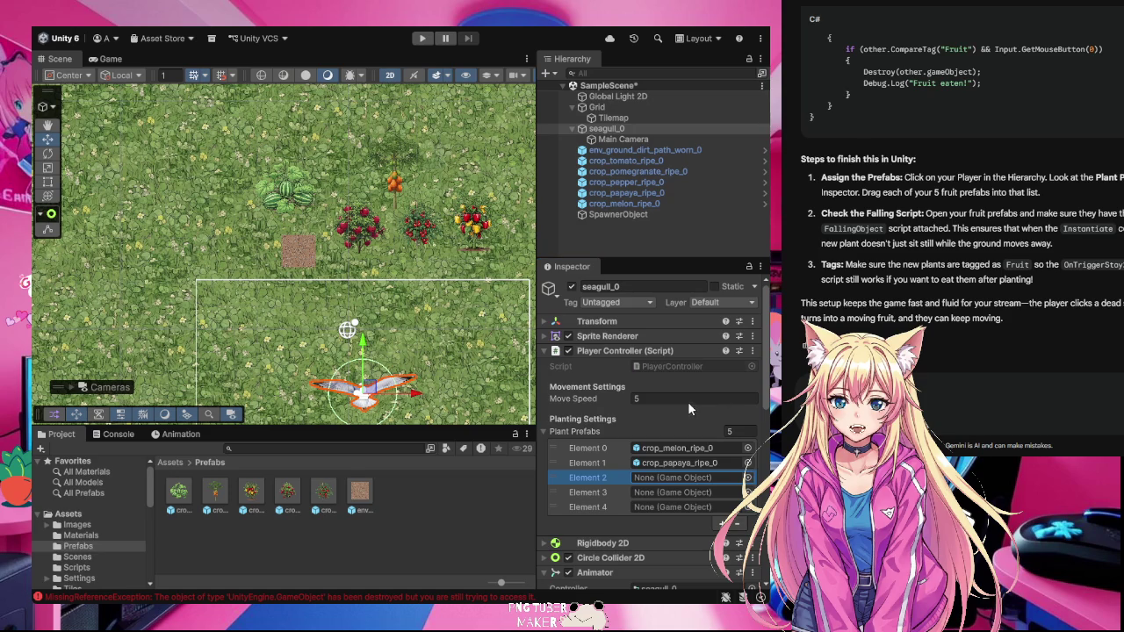
pyautogui.click(747, 476)
# - Put the pomegranate and tomato prefabs into Elements 3 and 4, then collapse the list
pyautogui.click(639, 490)
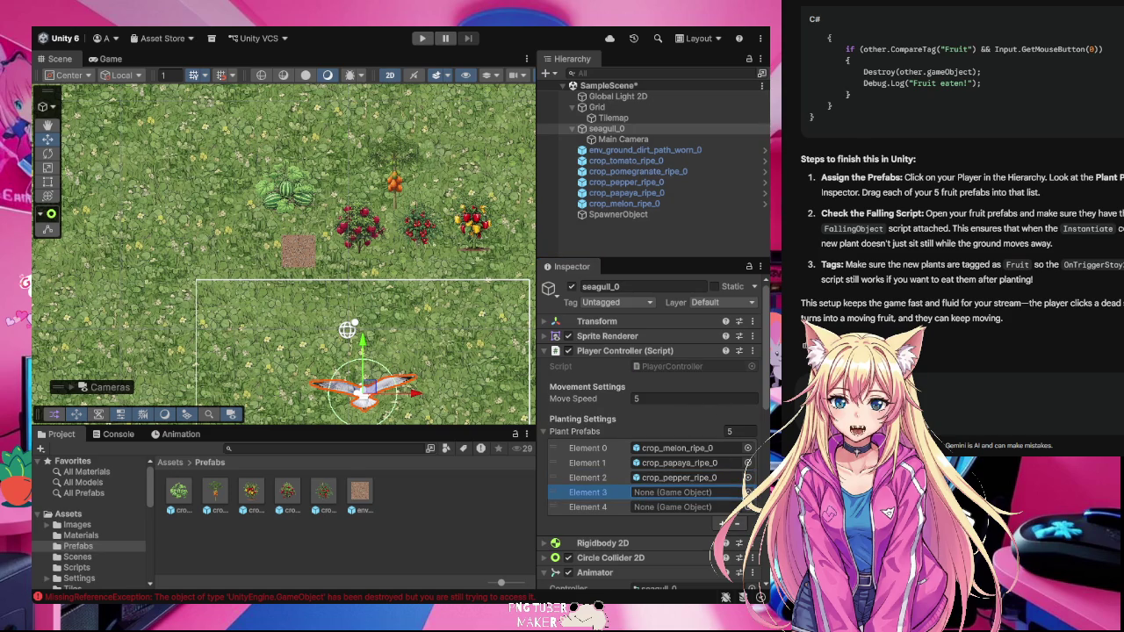
pyautogui.moveTo(637, 171); pyautogui.dragTo(676, 493)
pyautogui.click(642, 505)
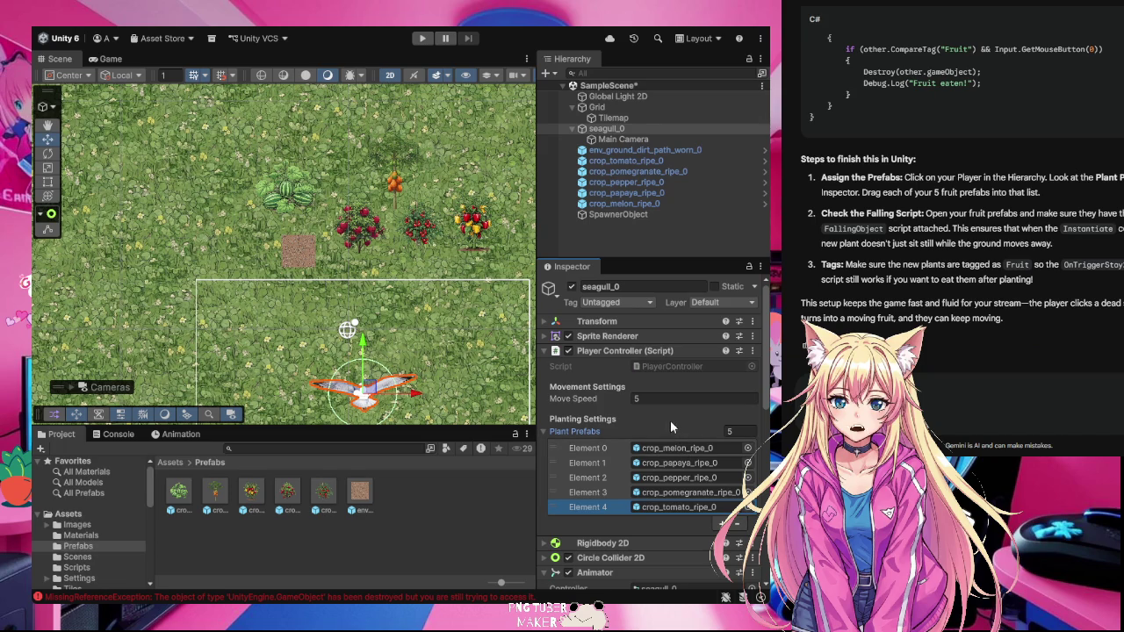
pyautogui.click(640, 428)
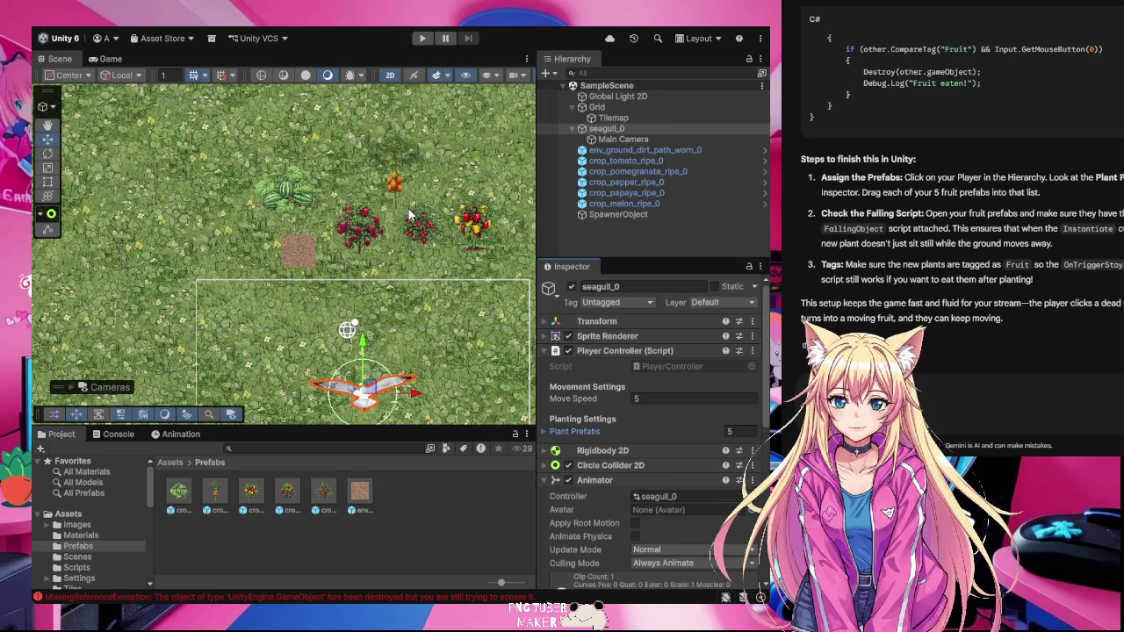
pyautogui.click(422, 38)
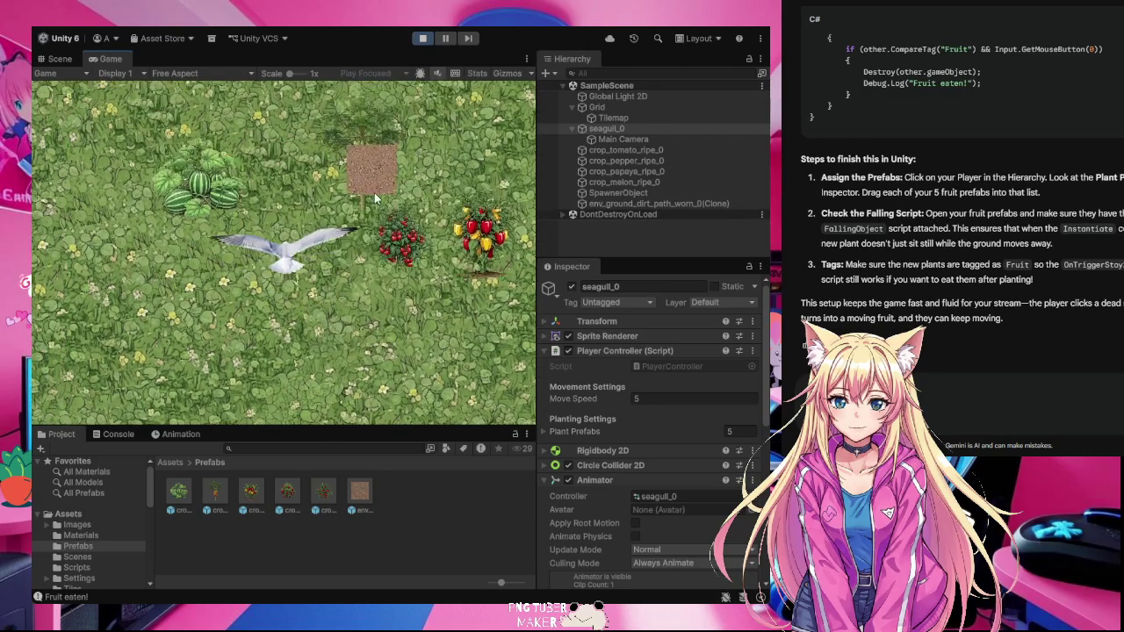
pyautogui.click(378, 190)
pyautogui.click(382, 187)
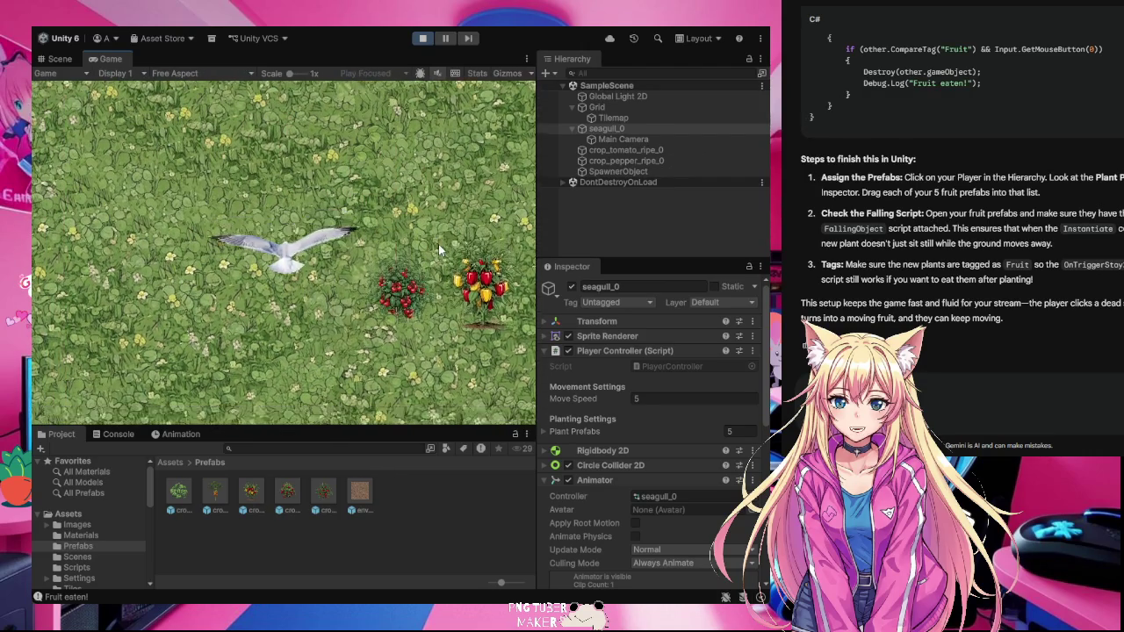
pyautogui.click(342, 282)
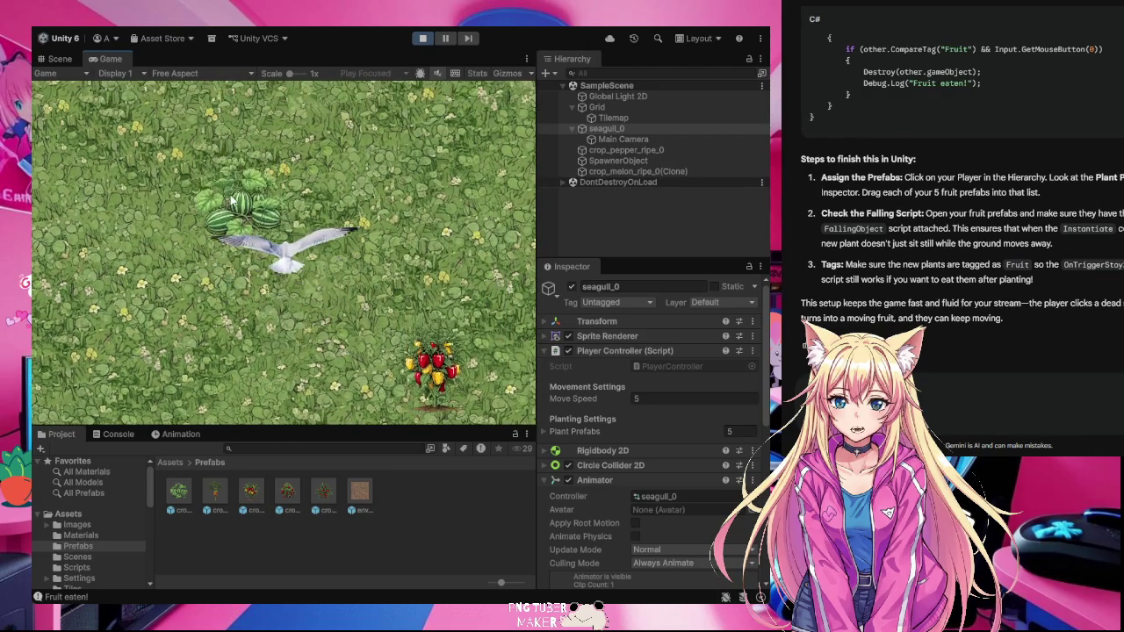
pyautogui.click(324, 263)
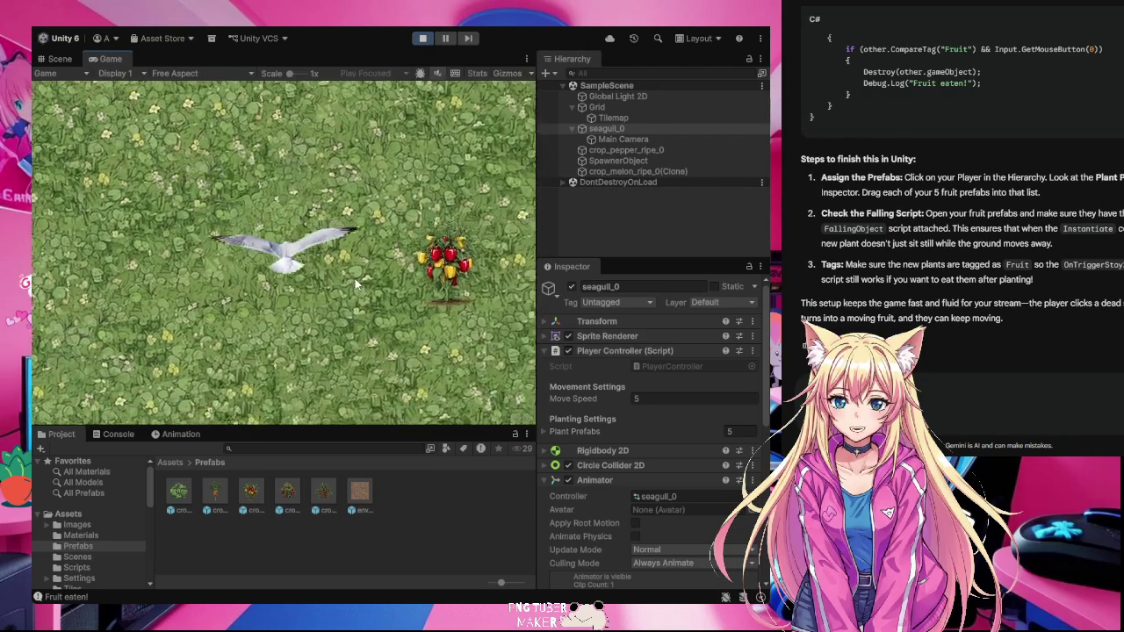
pyautogui.click(371, 274)
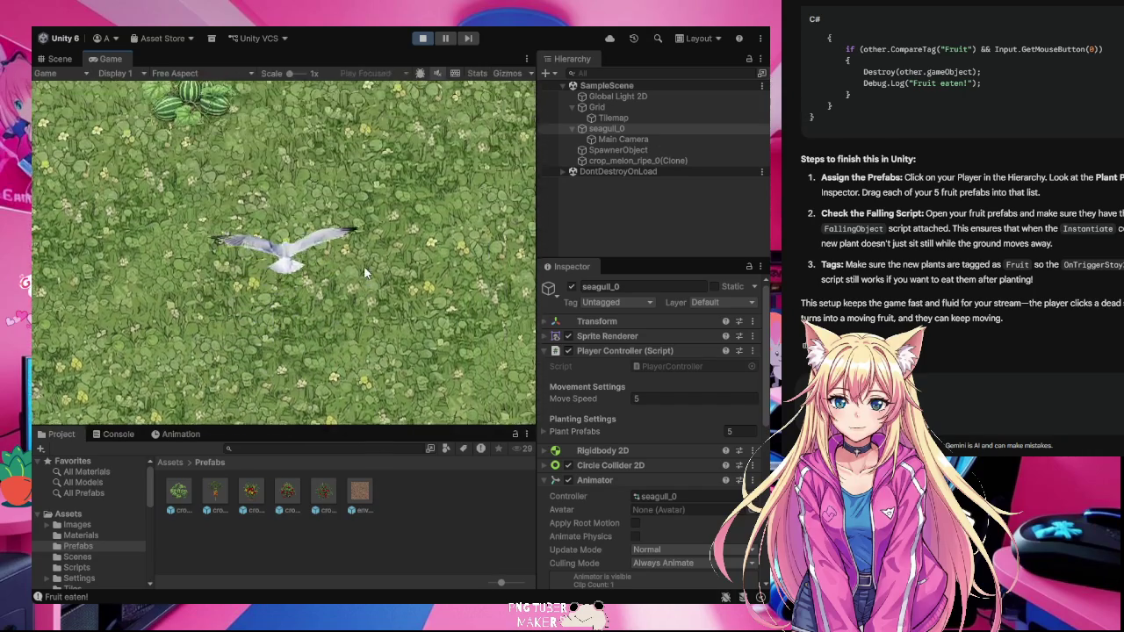
pyautogui.click(363, 265)
pyautogui.click(321, 179)
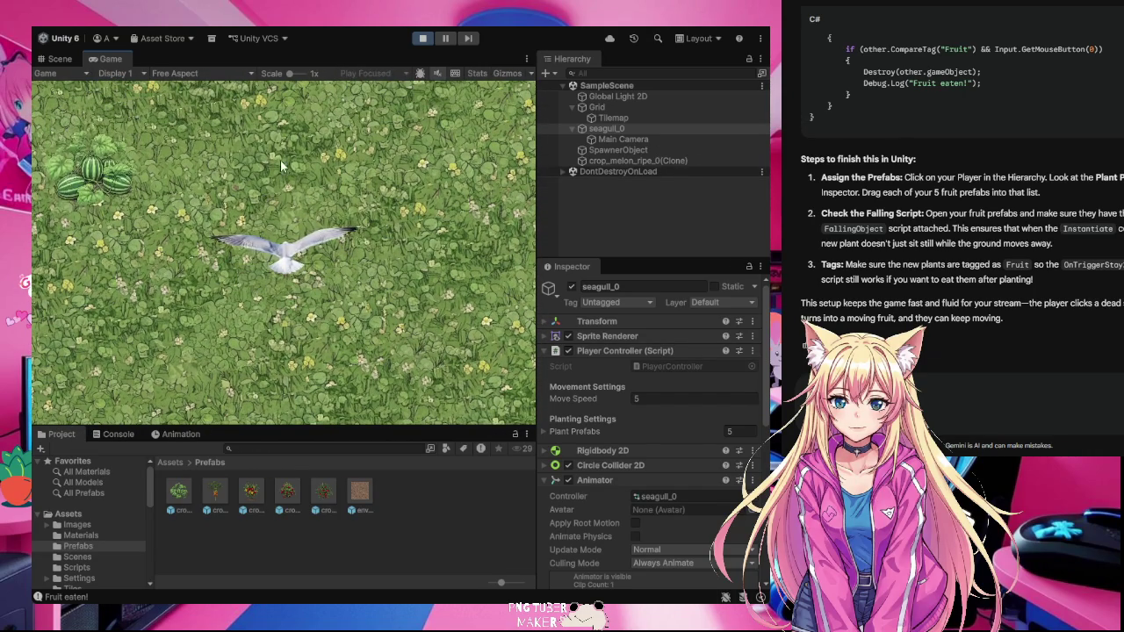
pyautogui.click(215, 113)
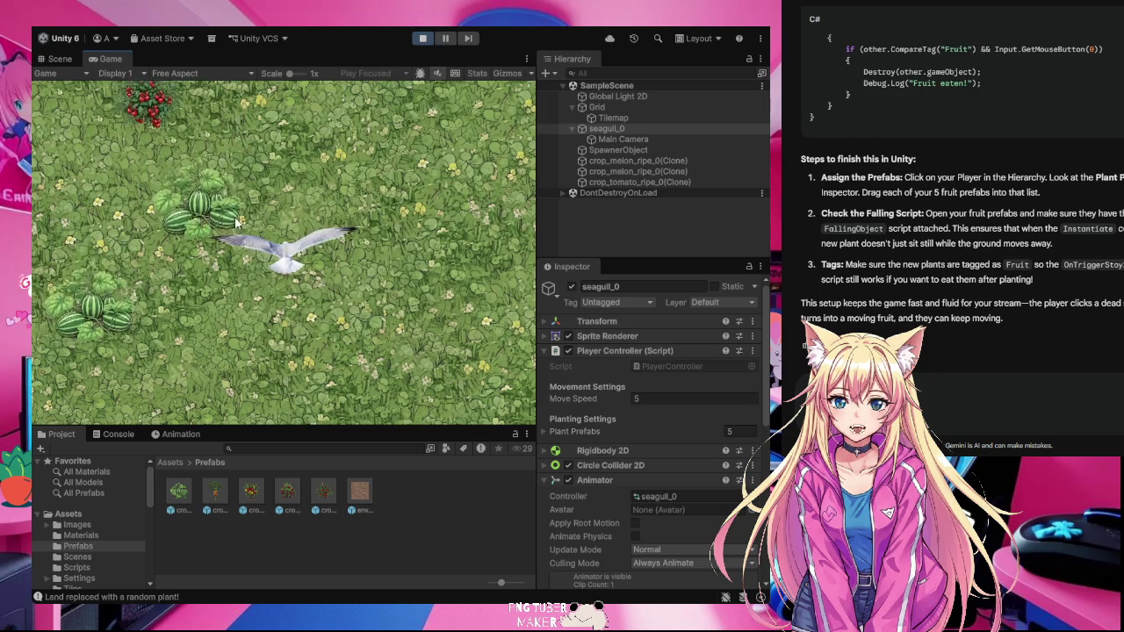
pyautogui.click(312, 229)
pyautogui.click(268, 218)
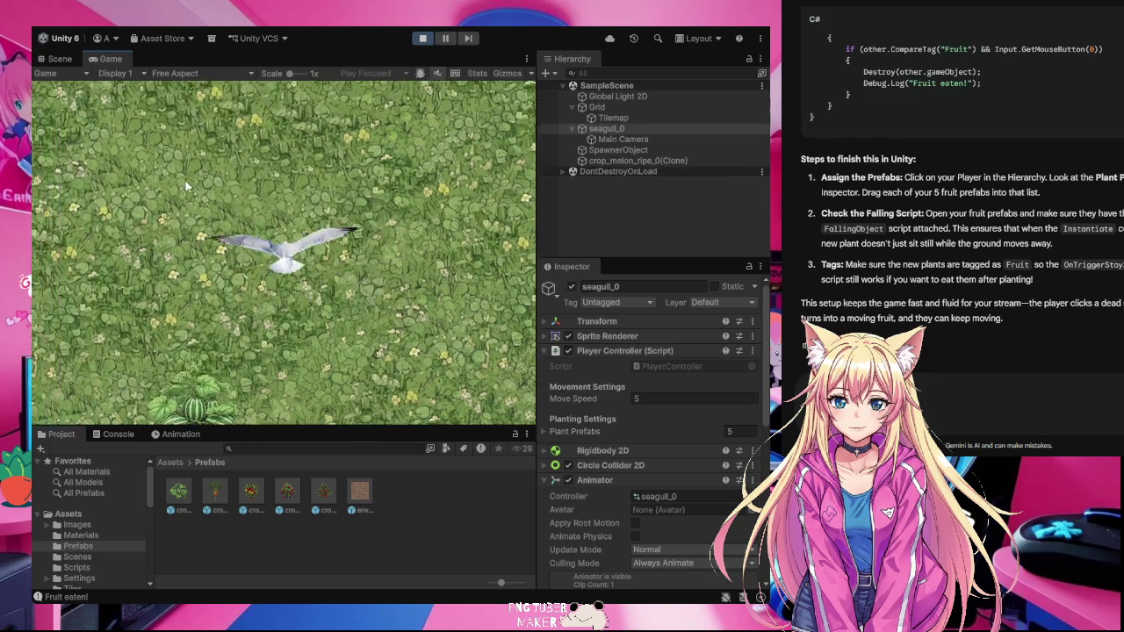
pyautogui.click(260, 138)
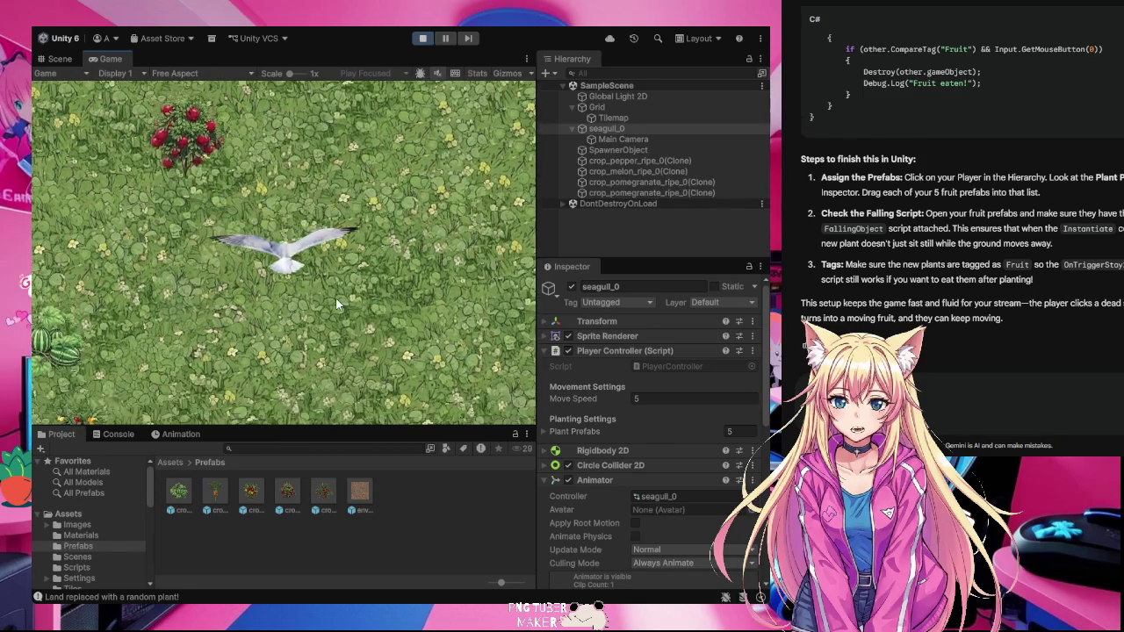
pyautogui.click(316, 193)
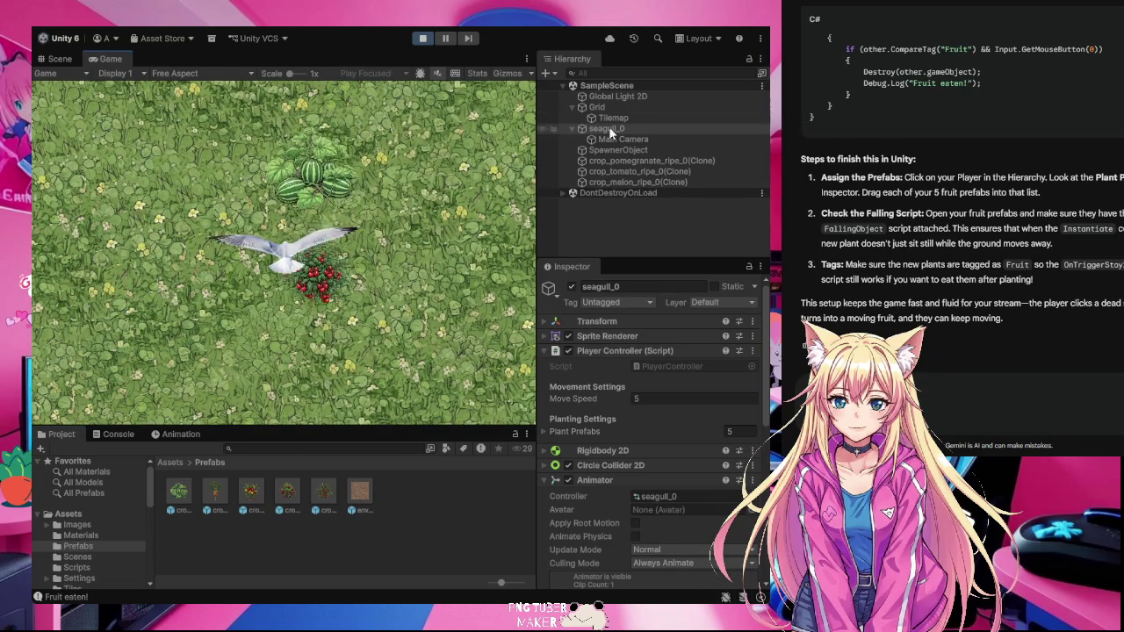
pyautogui.click(423, 38)
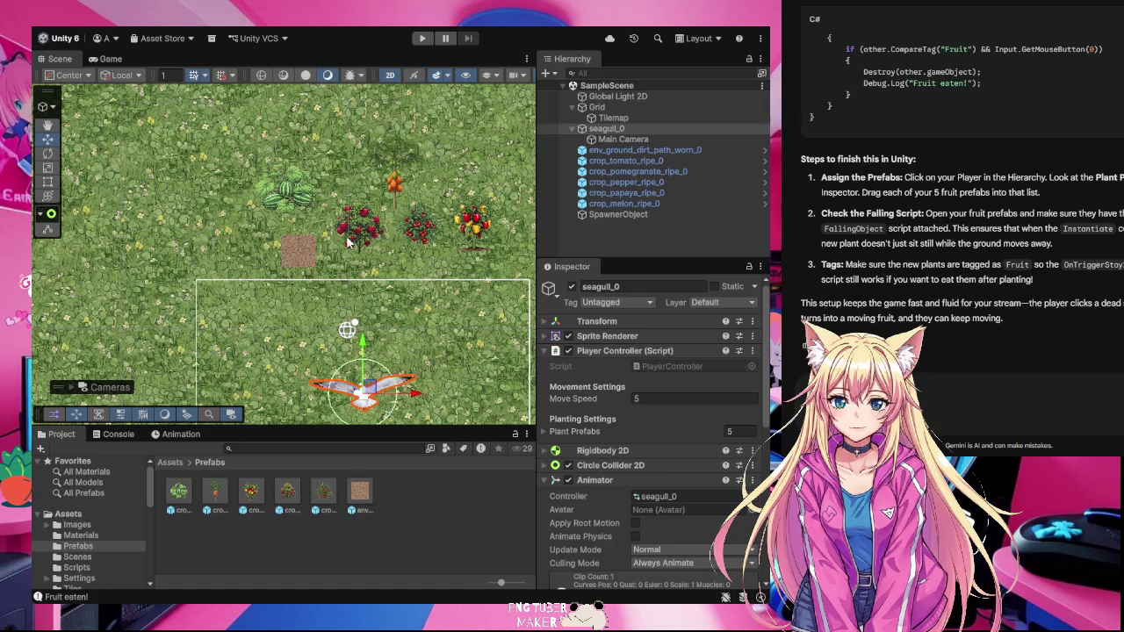
# - Inspect the dirt and melon prefabs, then view the SpawnerObject's Object Spawner settings
pyautogui.click(302, 253)
pyautogui.click(279, 200)
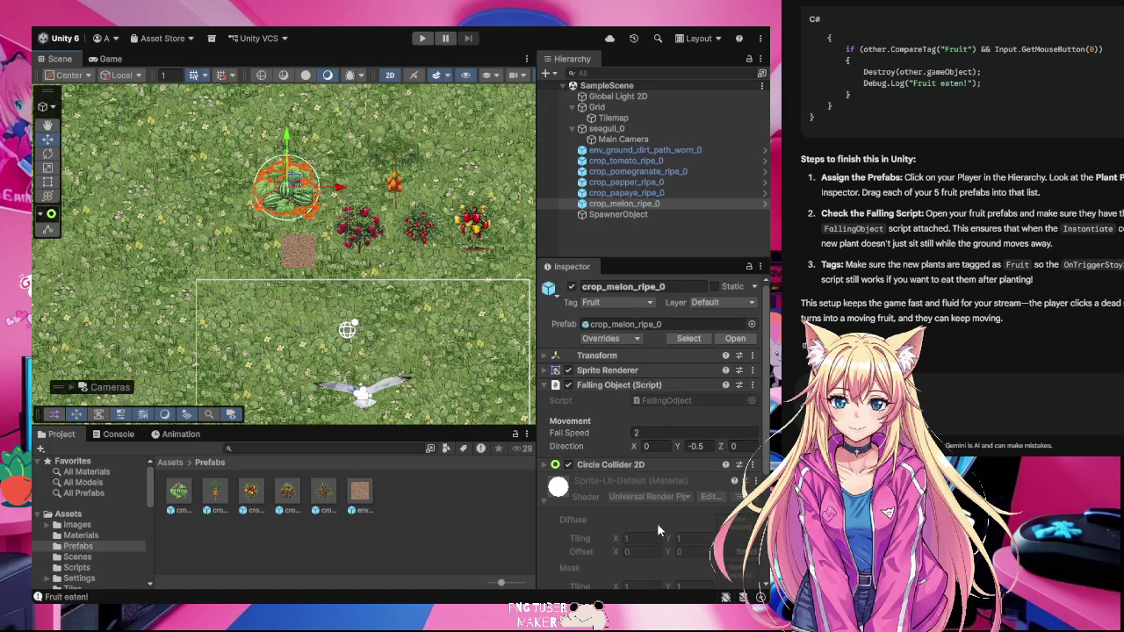
pyautogui.click(617, 214)
pyautogui.click(647, 459)
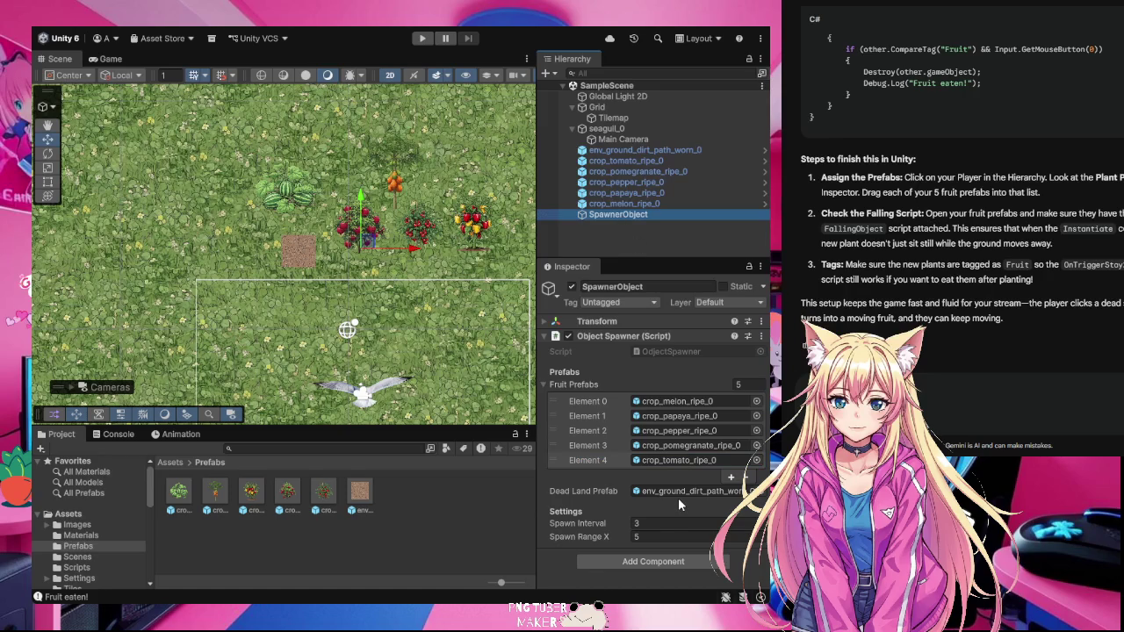
# - Select the Spawn Range X field, then run the game to test the spawner
pyautogui.click(638, 537)
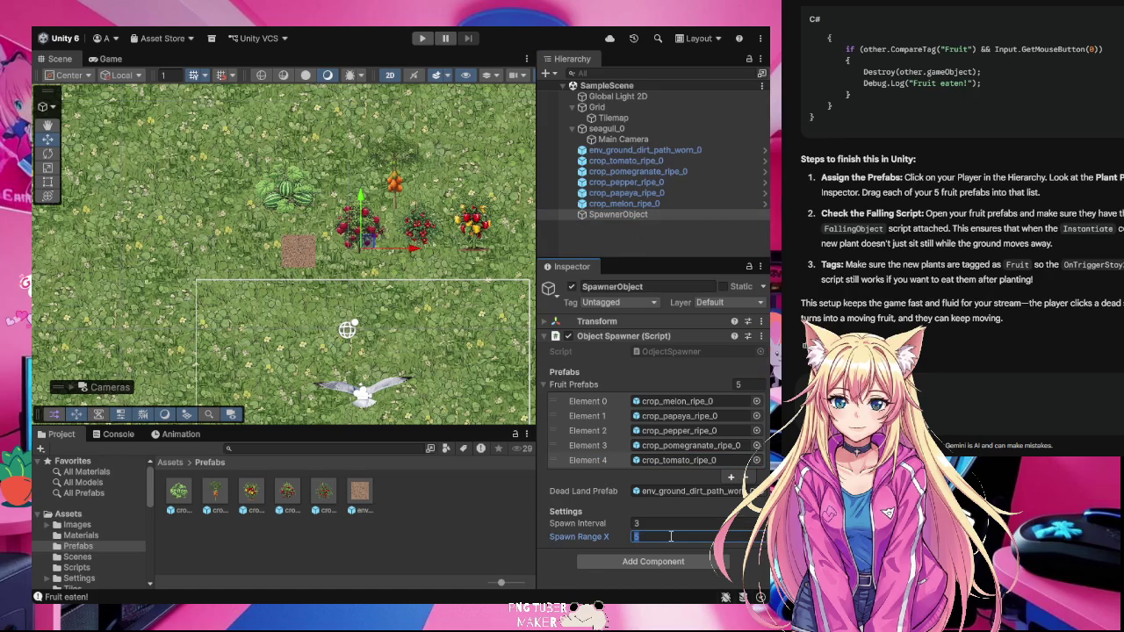
pyautogui.click(422, 38)
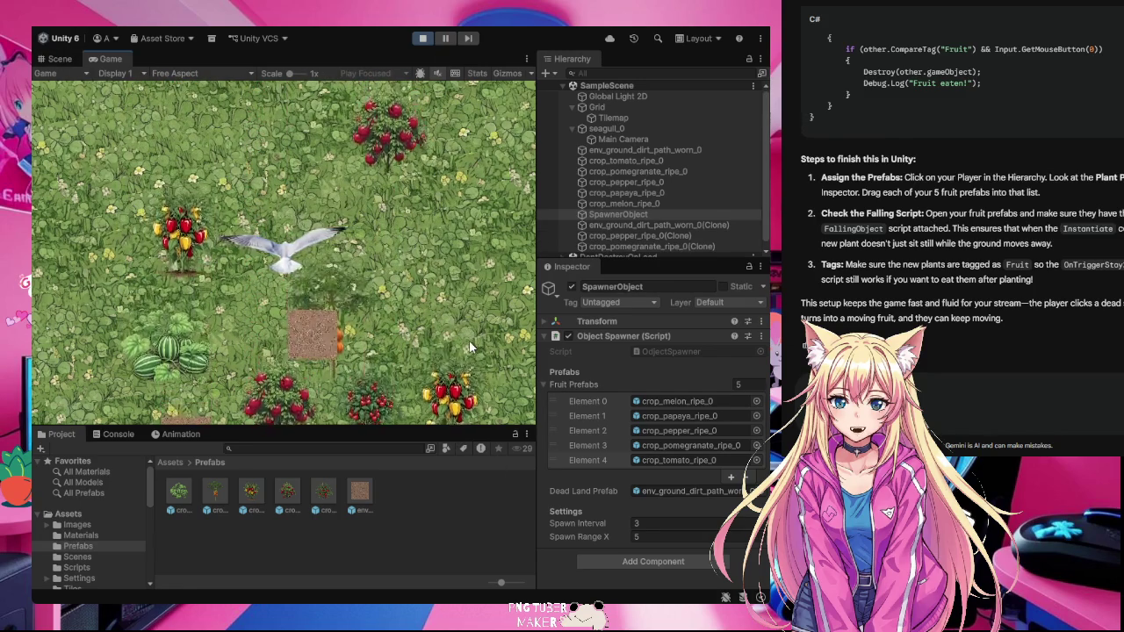
# - Eat an arriving fruit, then lower the Spawn Interval to 2
pyautogui.click(469, 340)
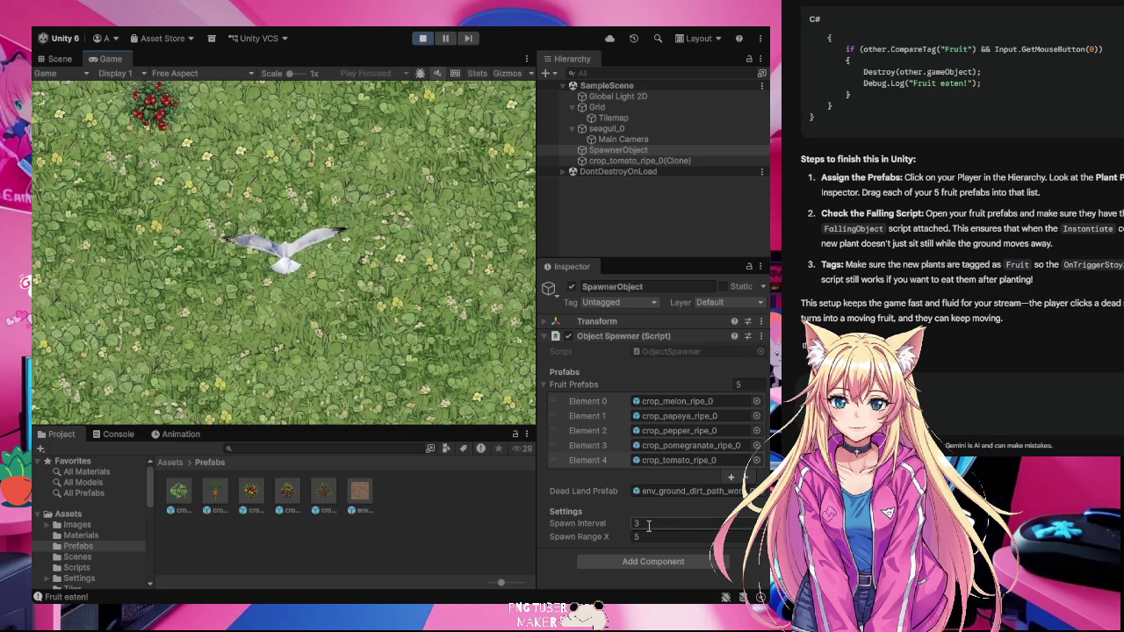
pyautogui.click(648, 524)
pyautogui.write('2')
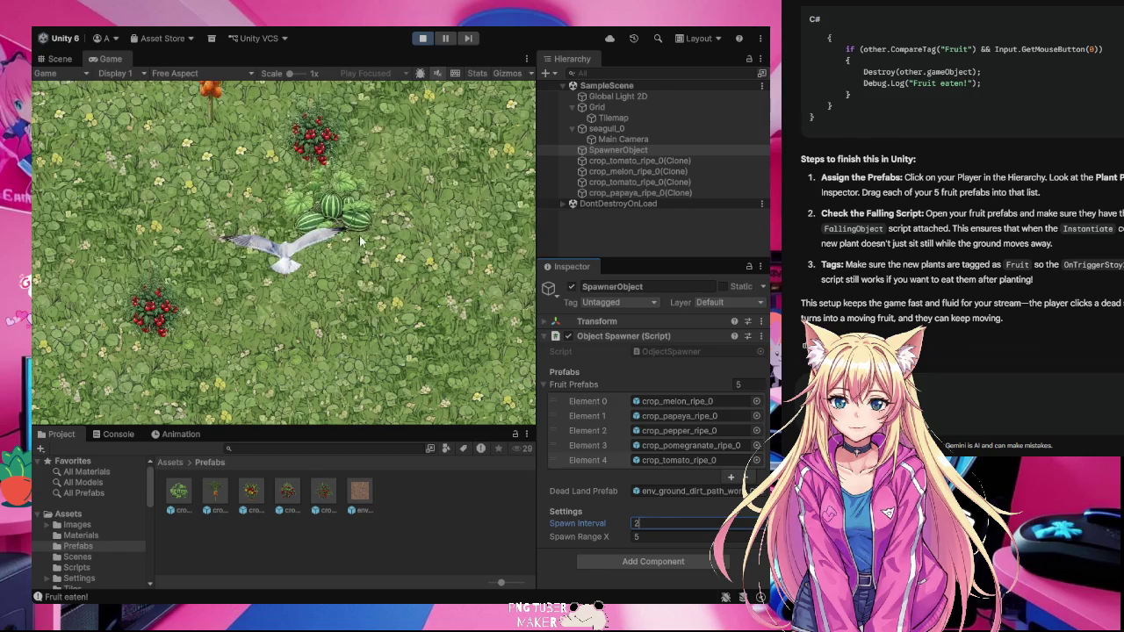
pyautogui.click(195, 127)
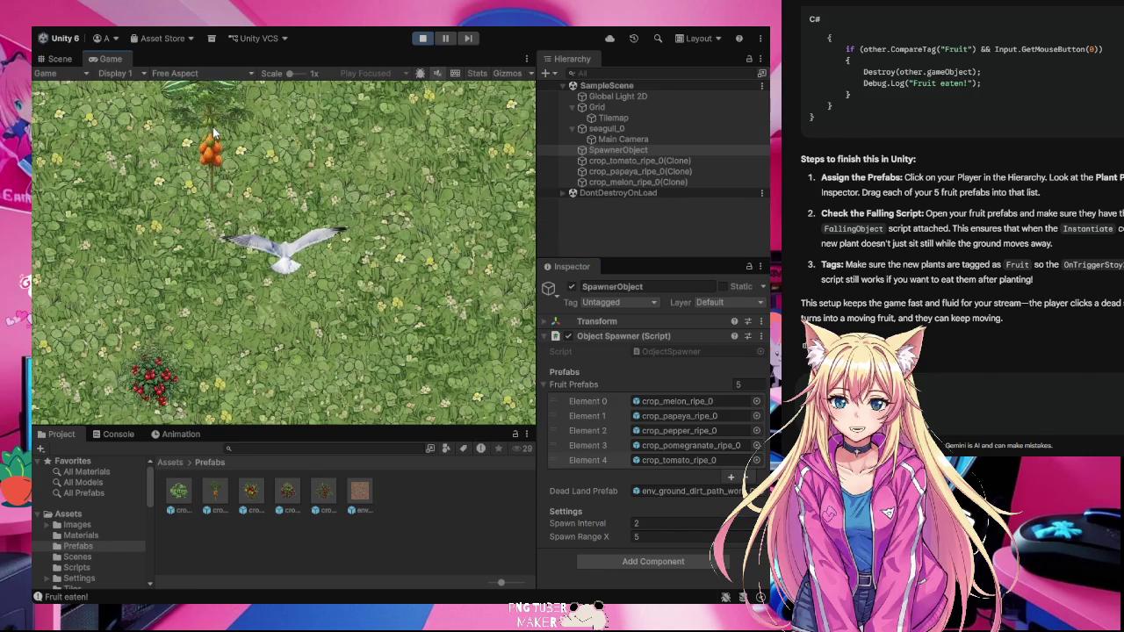
# - Eat papaya, melon, pepper, pomegranate and tomato plants, turning two dirt patches into plants
pyautogui.click(221, 196)
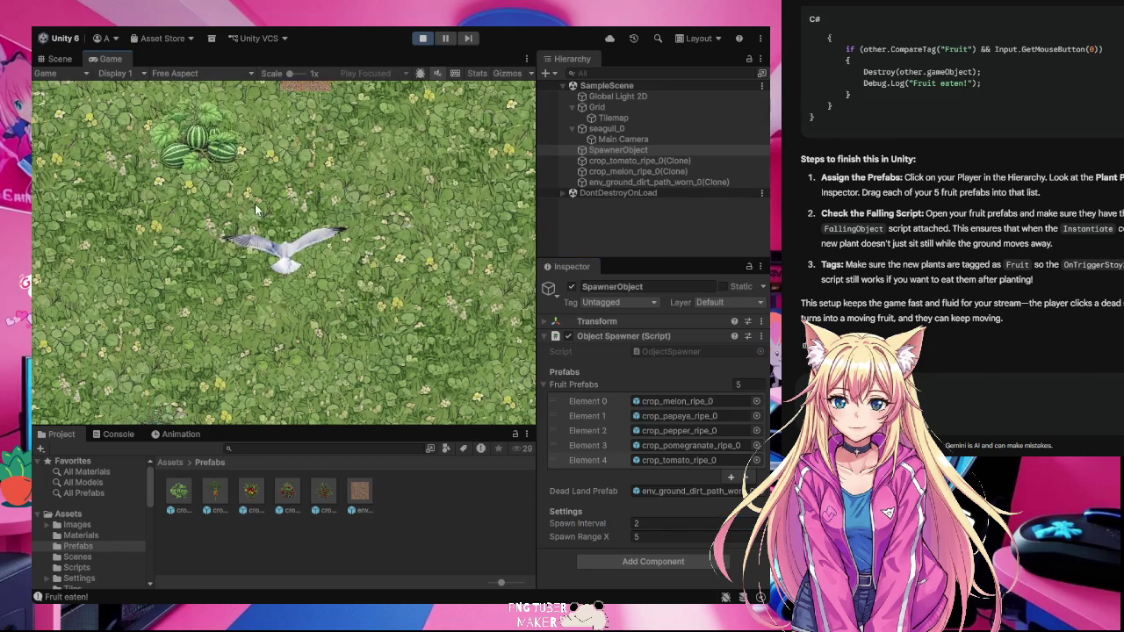
pyautogui.click(189, 211)
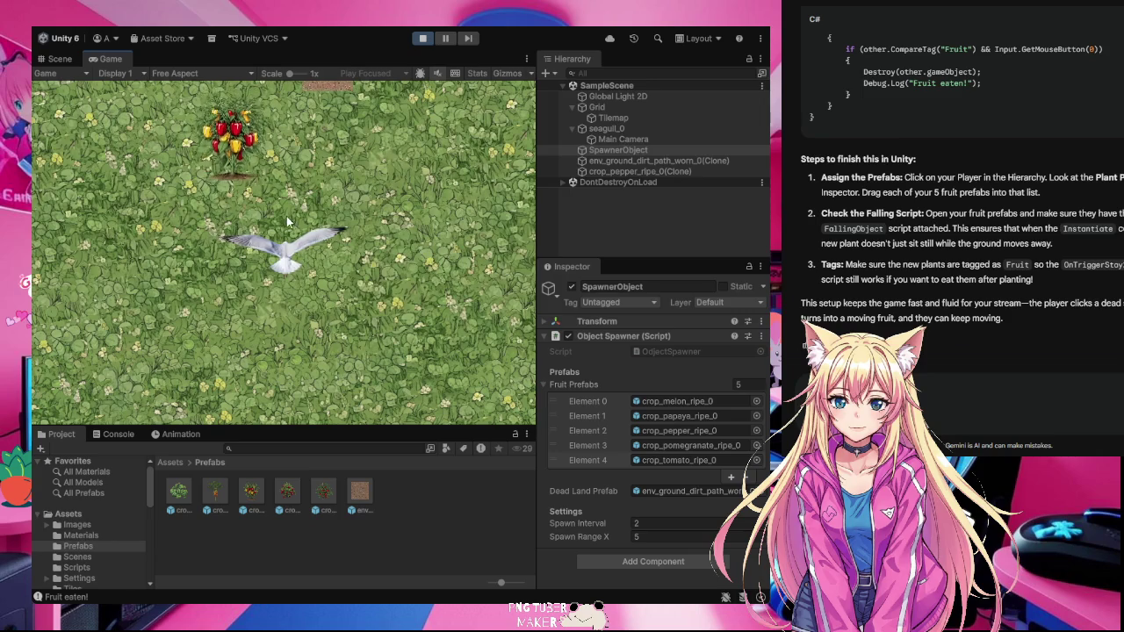
pyautogui.click(263, 180)
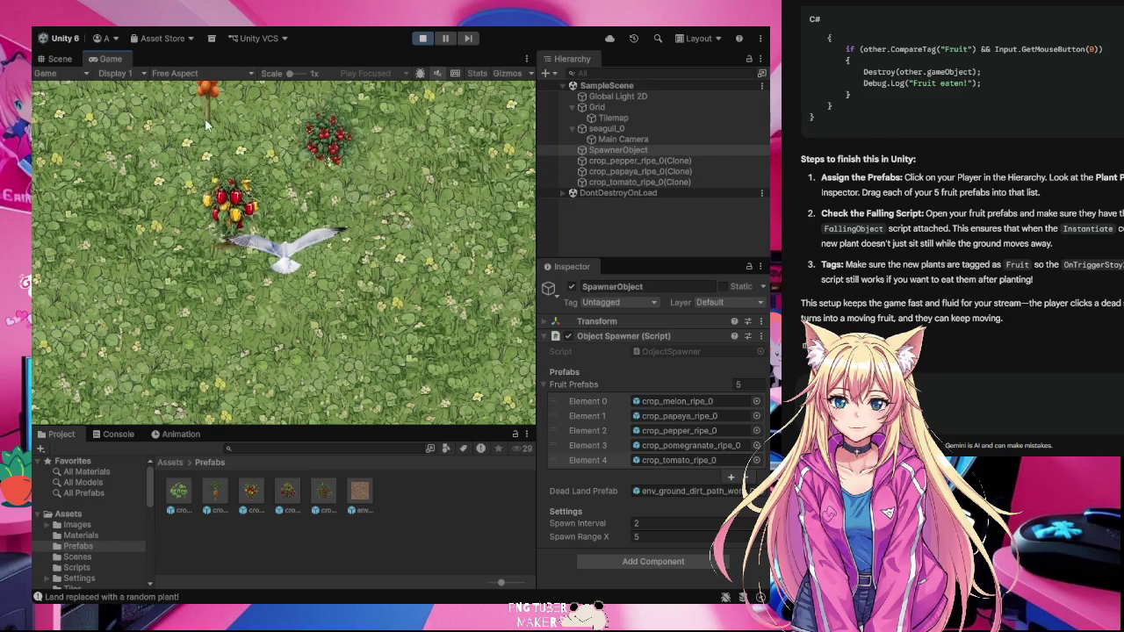
pyautogui.click(267, 202)
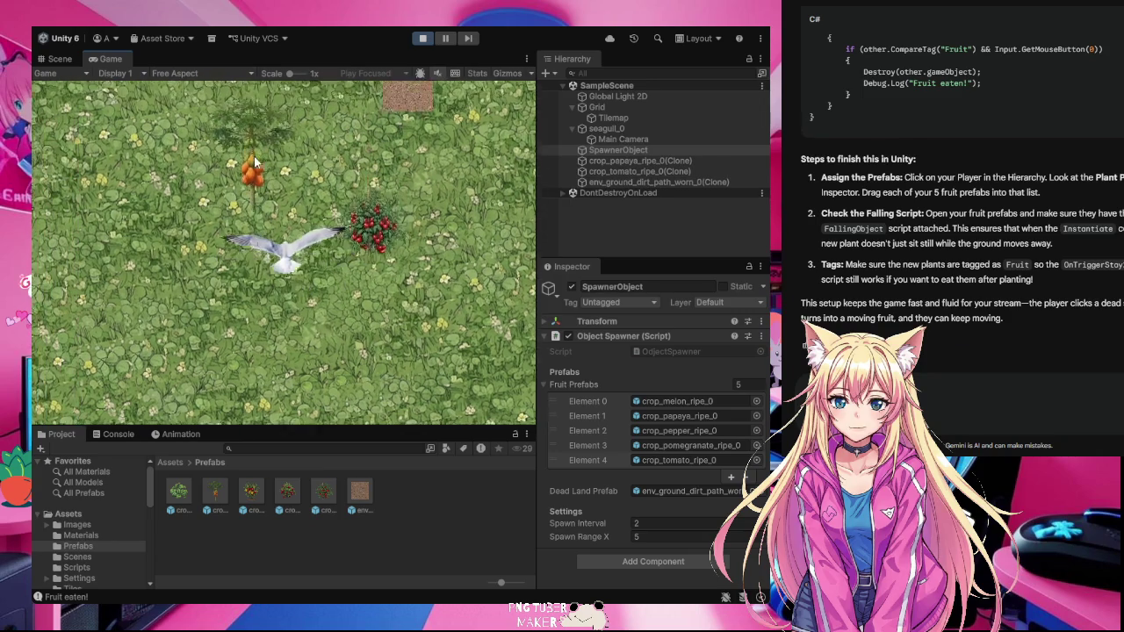
pyautogui.click(335, 176)
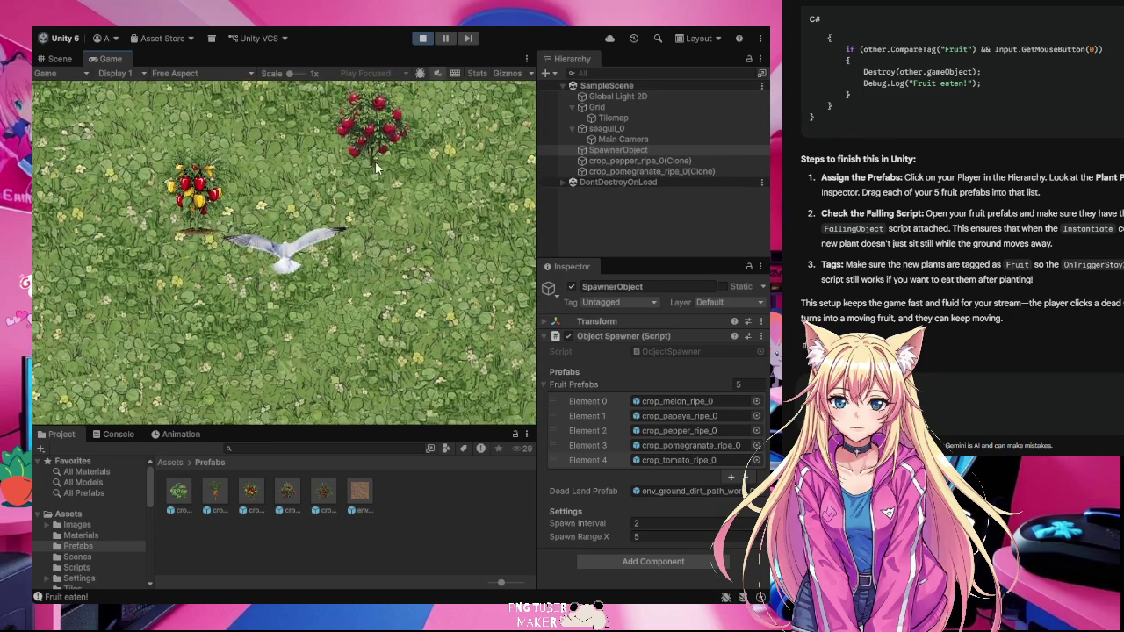
pyautogui.click(375, 160)
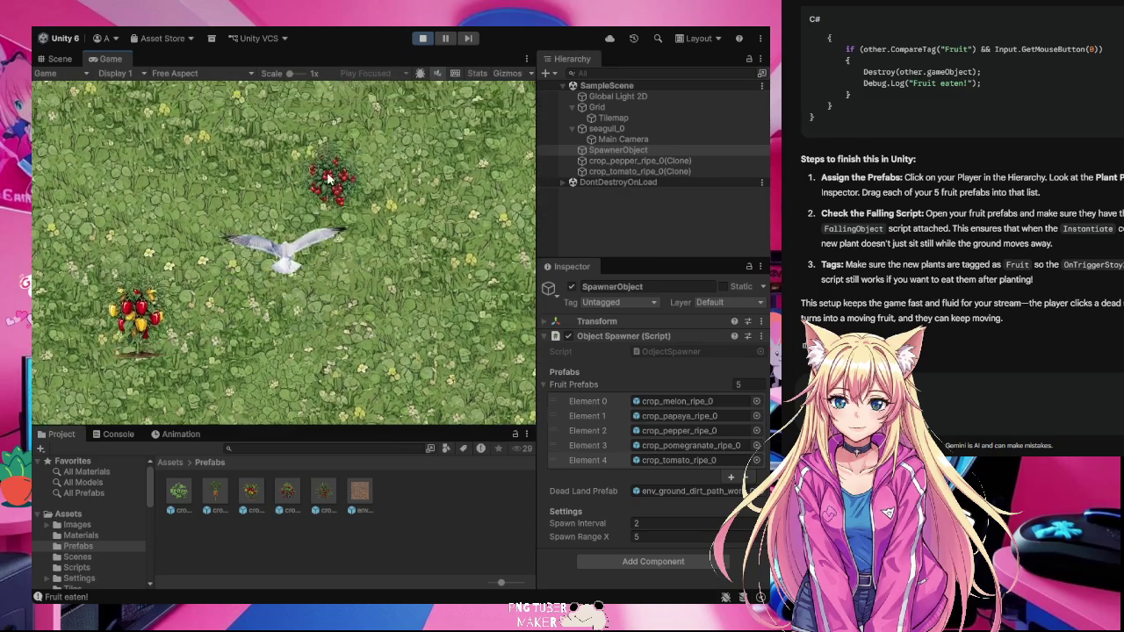
pyautogui.click(352, 217)
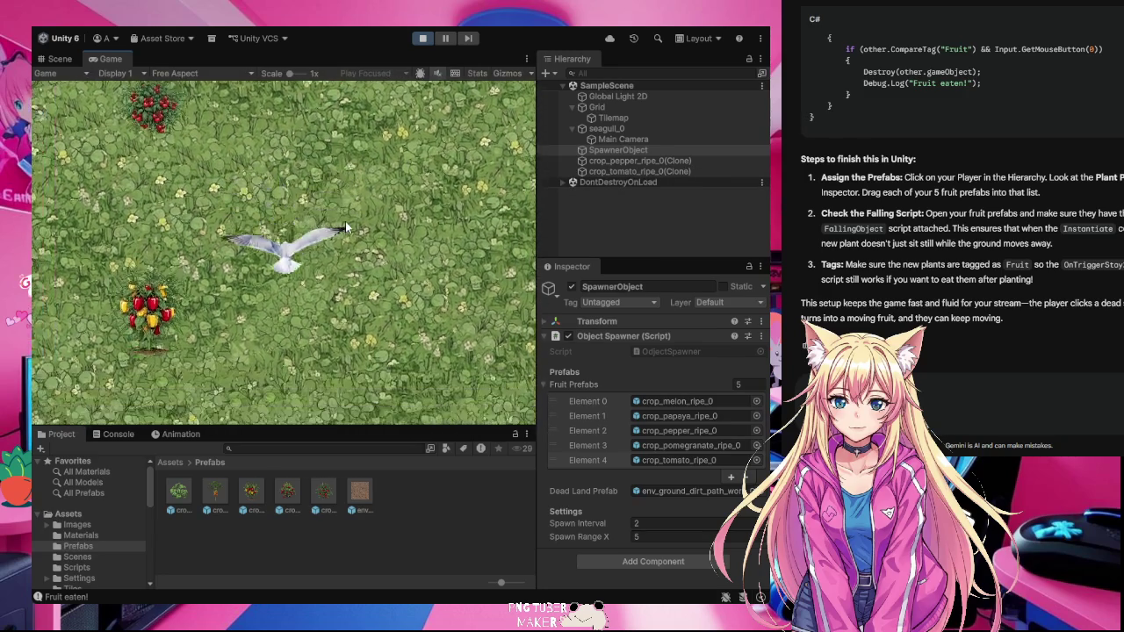
pyautogui.click(320, 236)
pyautogui.click(320, 236)
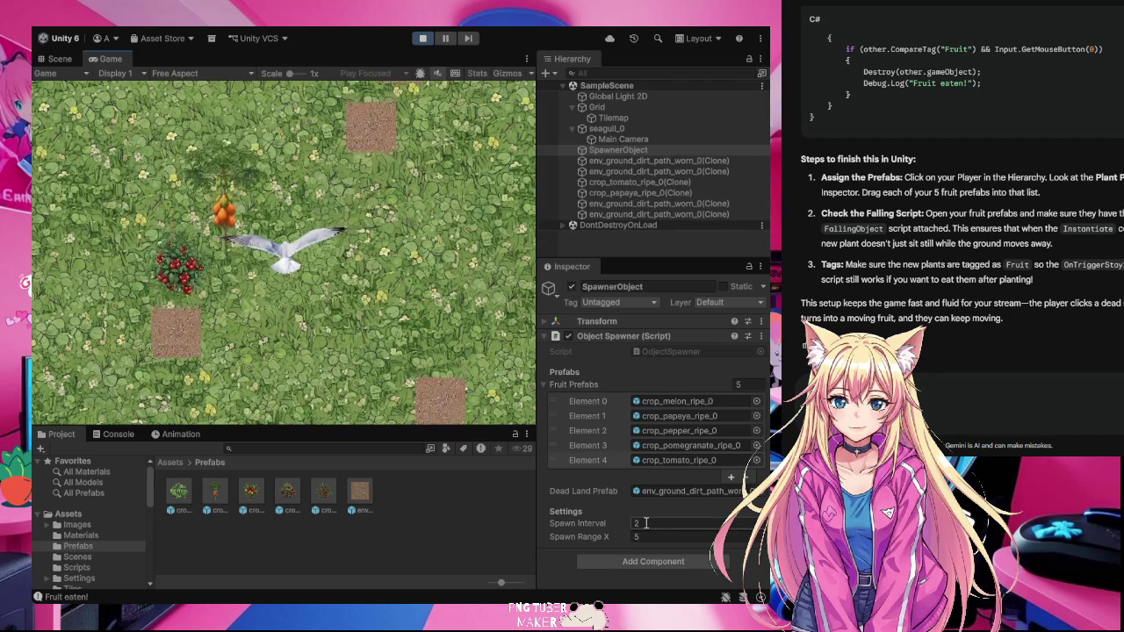
# - Stop the game, select the seagull, and show only its Circle Collider 2D settings
pyautogui.click(423, 39)
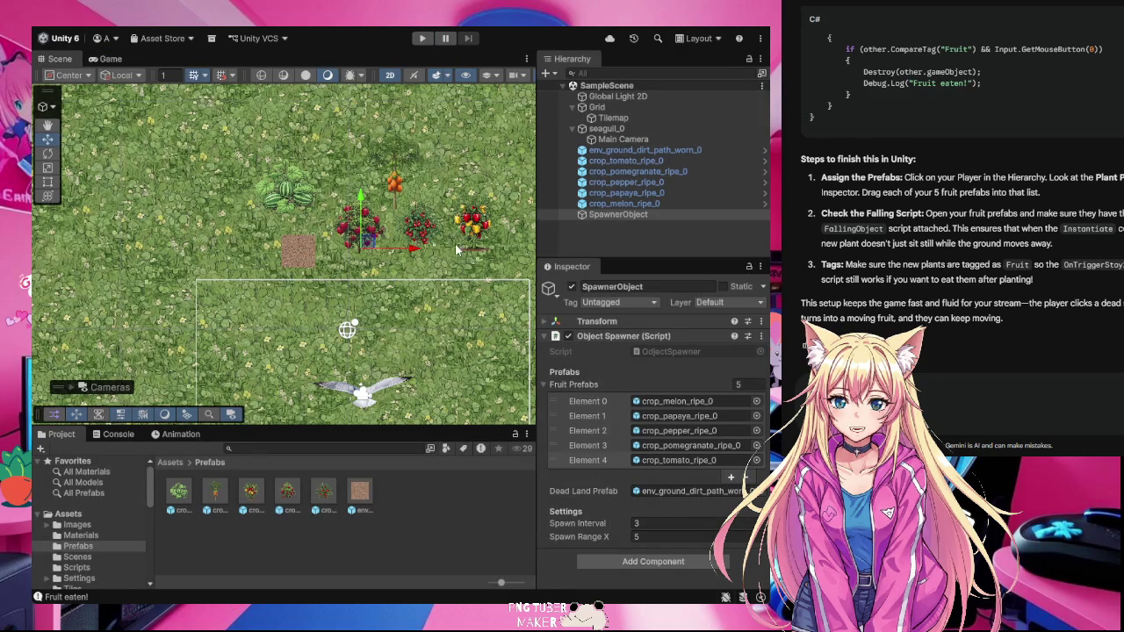
pyautogui.click(395, 385)
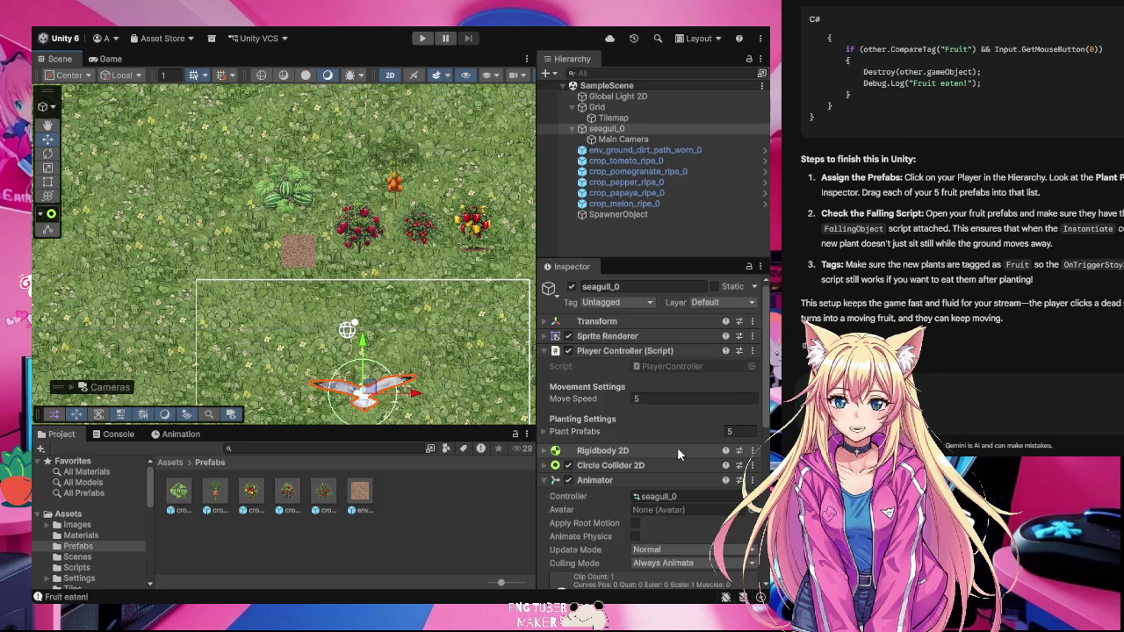
pyautogui.scroll(-2, 678, 452)
pyautogui.click(557, 408)
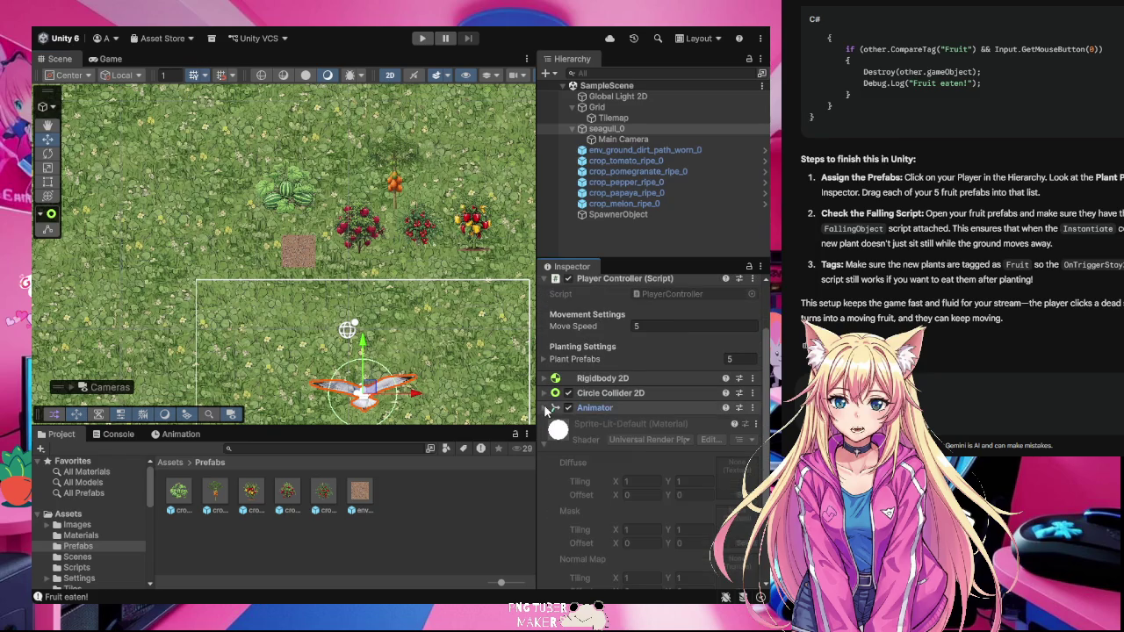
pyautogui.scroll(2, 639, 436)
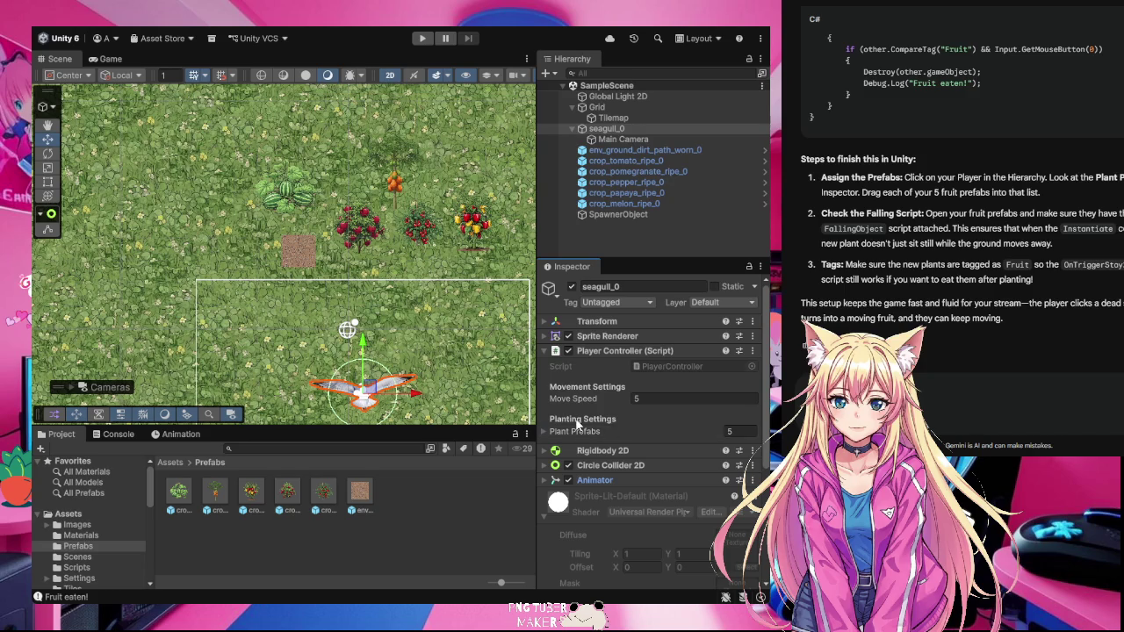
pyautogui.click(545, 352)
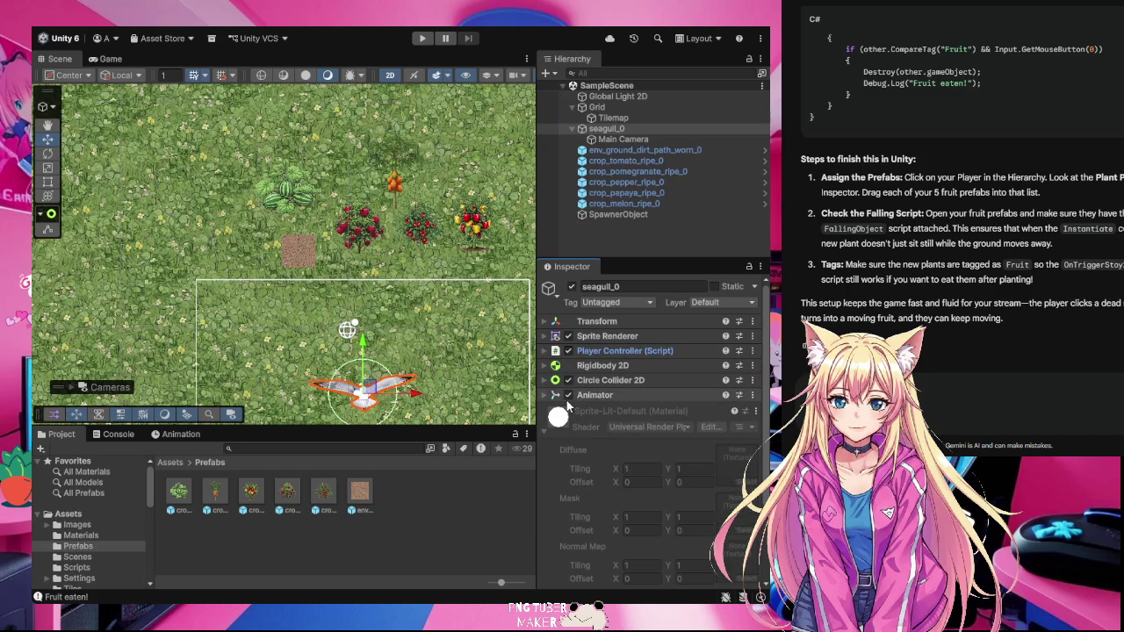
pyautogui.click(545, 381)
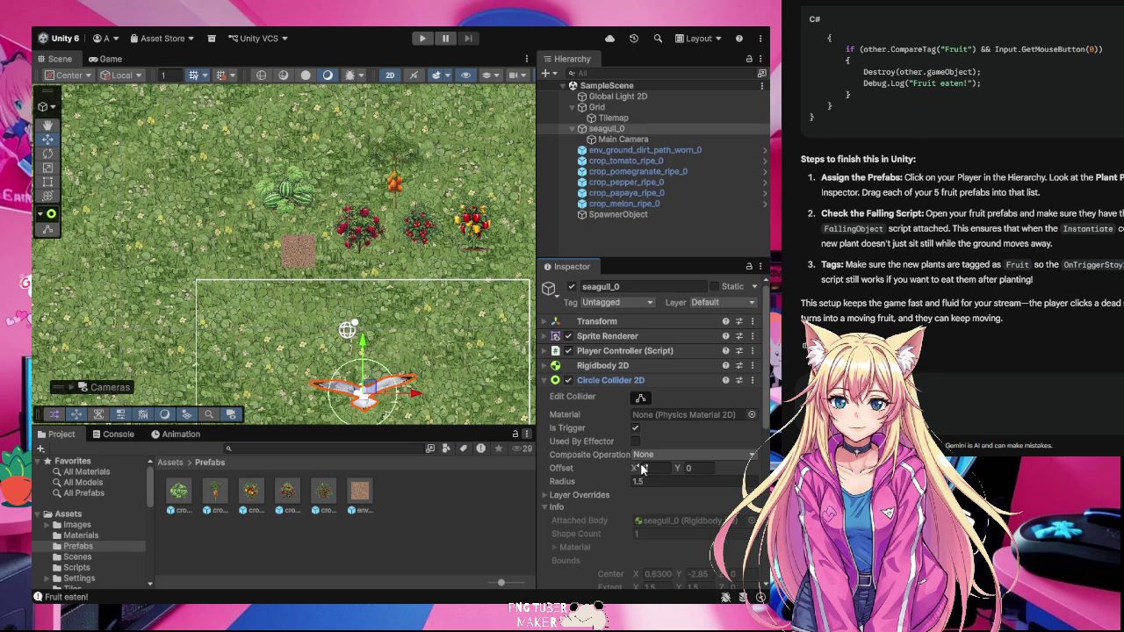
# - Shrink the seagull's collider radius to 0.75, then drag it down to about 0.47
pyautogui.click(649, 482)
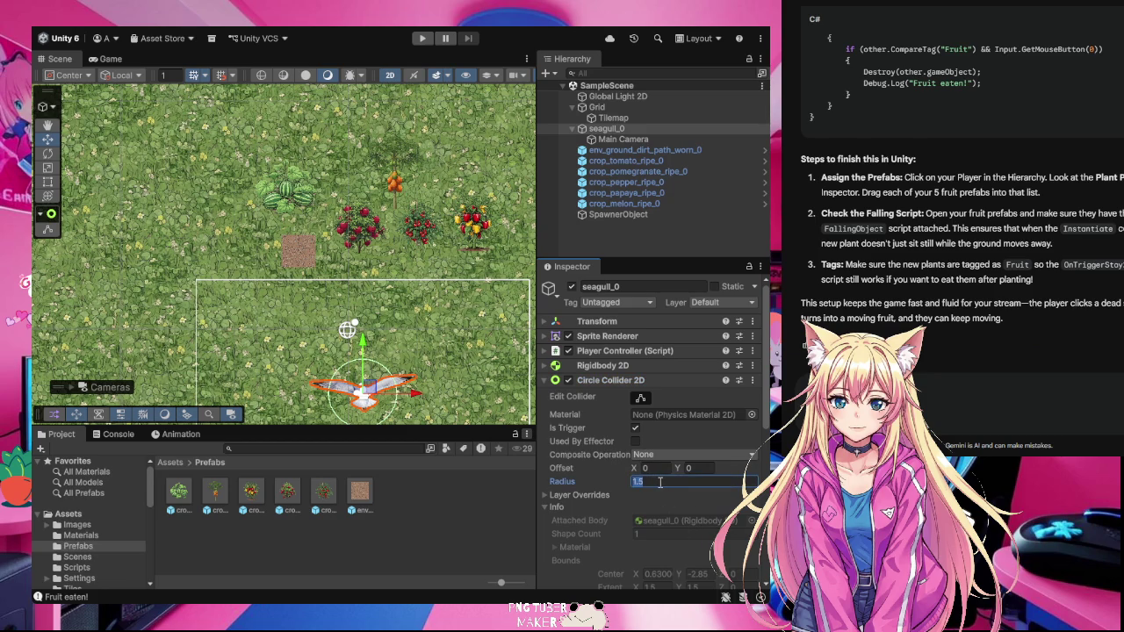
pyautogui.write('1')
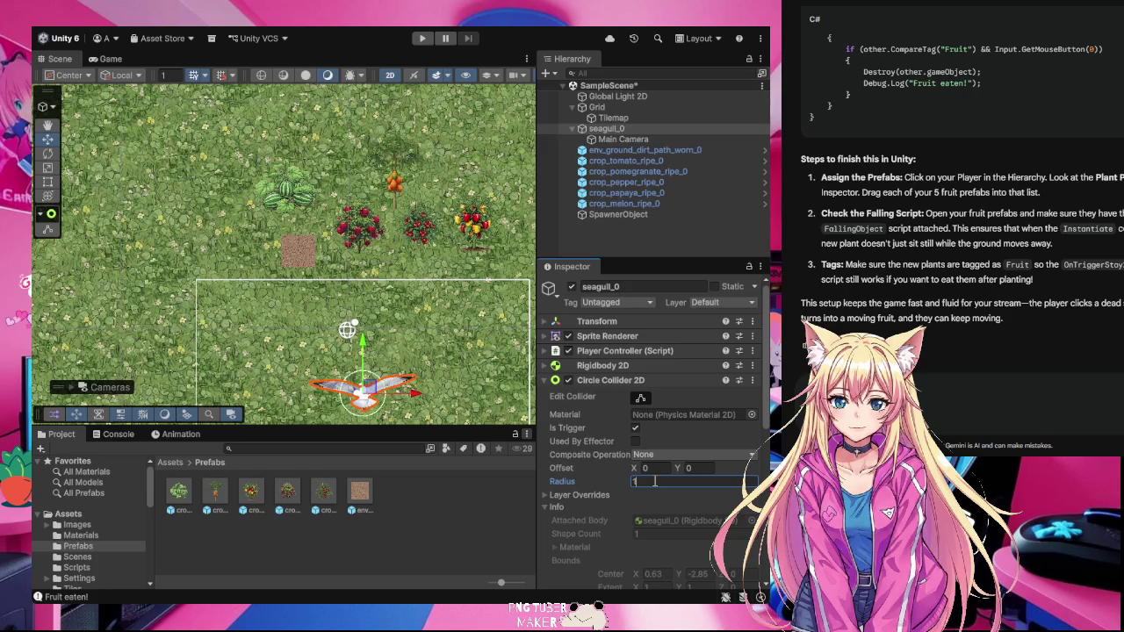
pyautogui.write('.75')
pyautogui.click(628, 497)
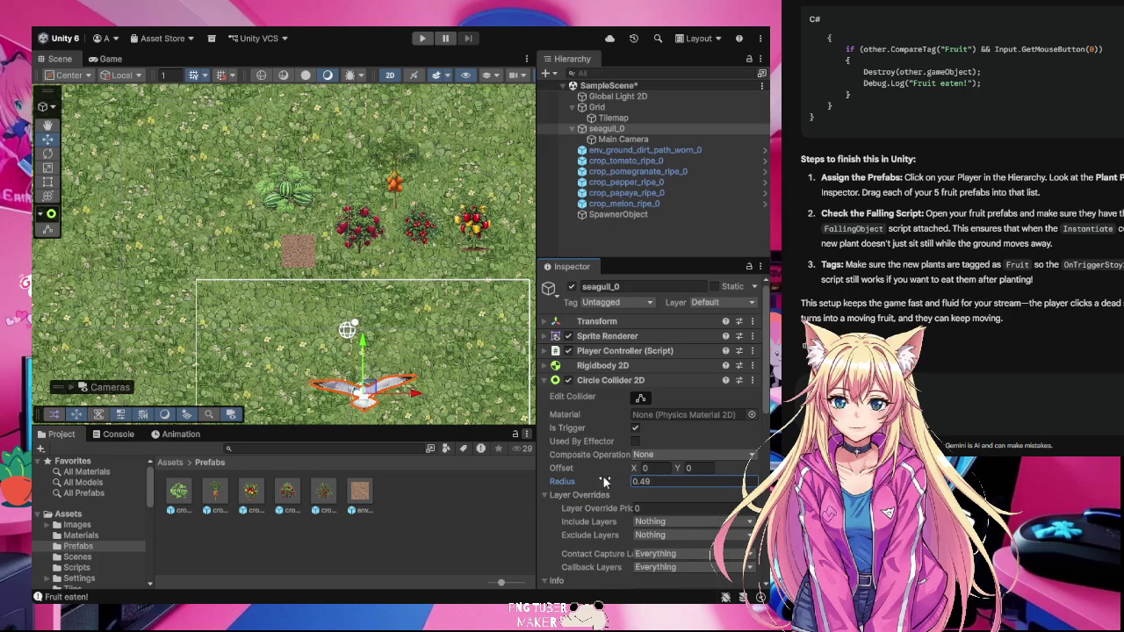
pyautogui.moveTo(602, 476); pyautogui.dragTo(602, 481)
# - Nudge the seagull slightly down in the scene to Y -2.84
pyautogui.click(648, 468)
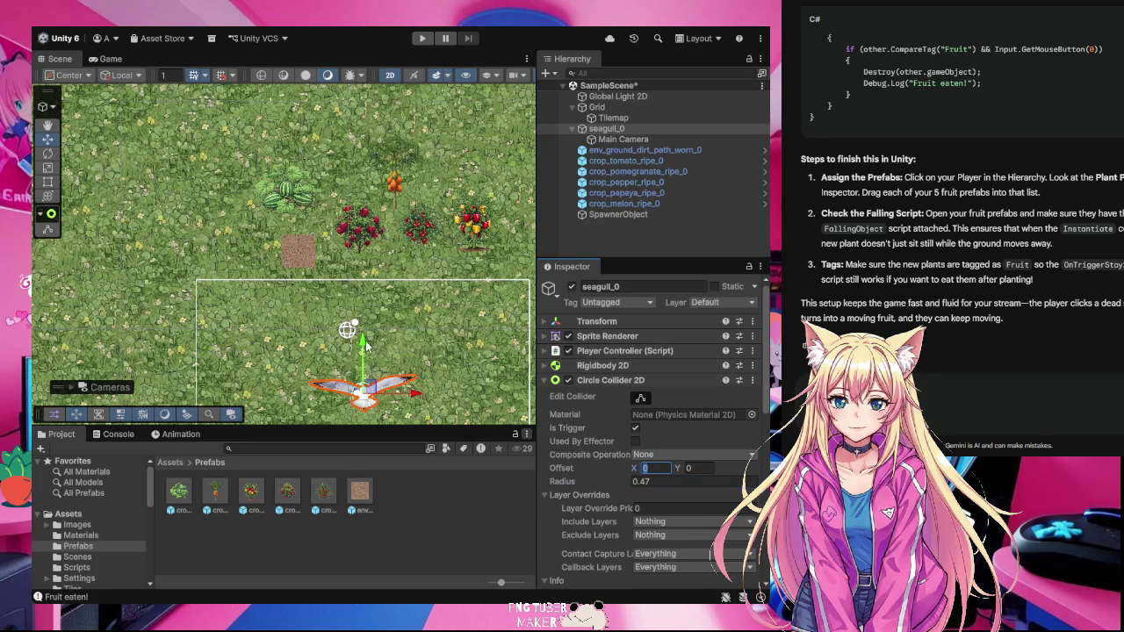
pyautogui.moveTo(366, 347); pyautogui.dragTo(365, 344)
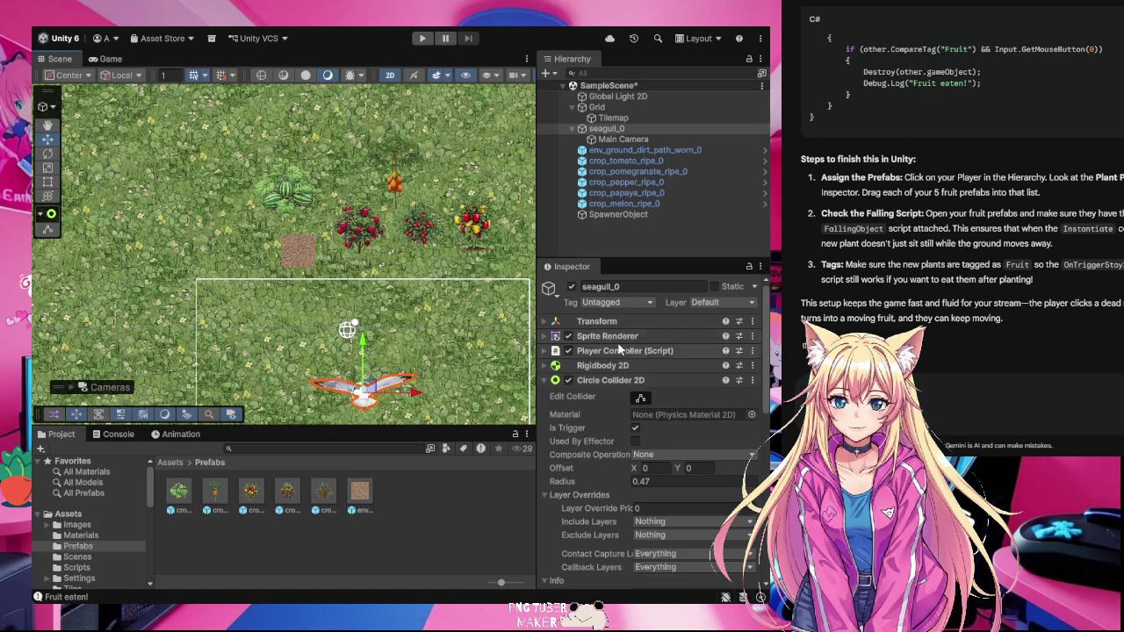
pyautogui.click(545, 322)
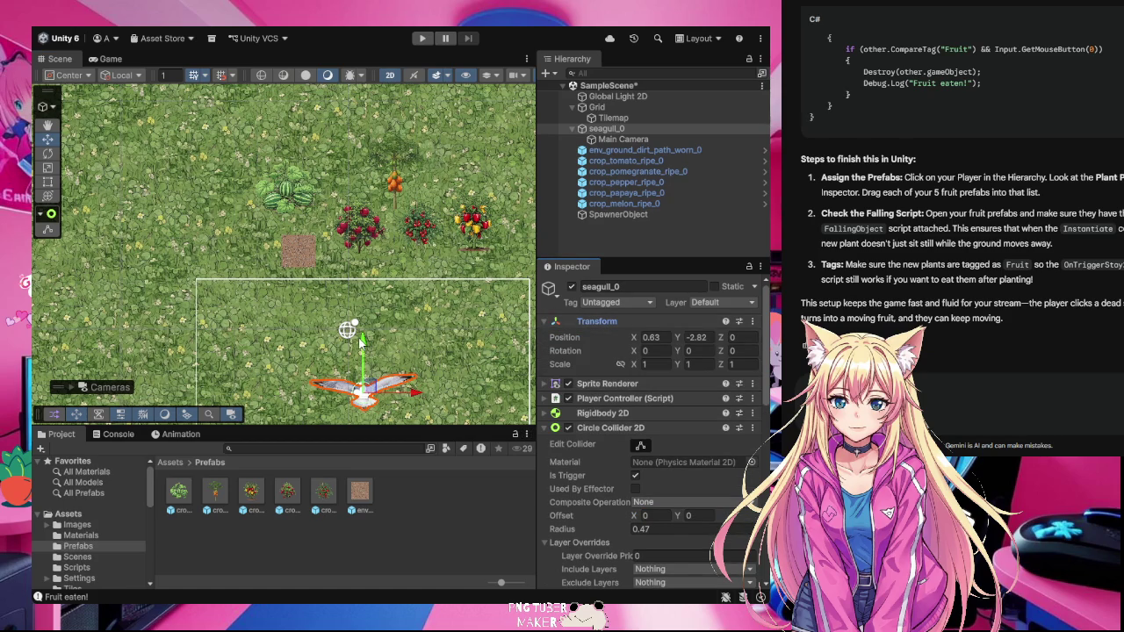
pyautogui.moveTo(365, 345); pyautogui.dragTo(364, 340)
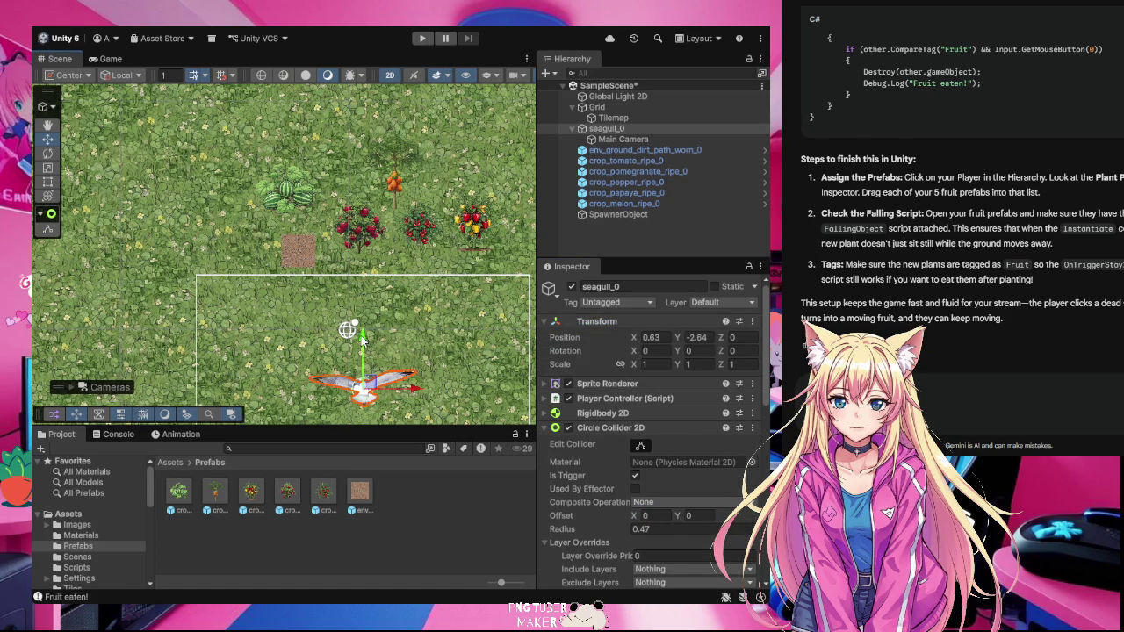
# - Enter a Y offset of 0.5 for the seagull's collider
pyautogui.click(698, 515)
pyautogui.write('1')
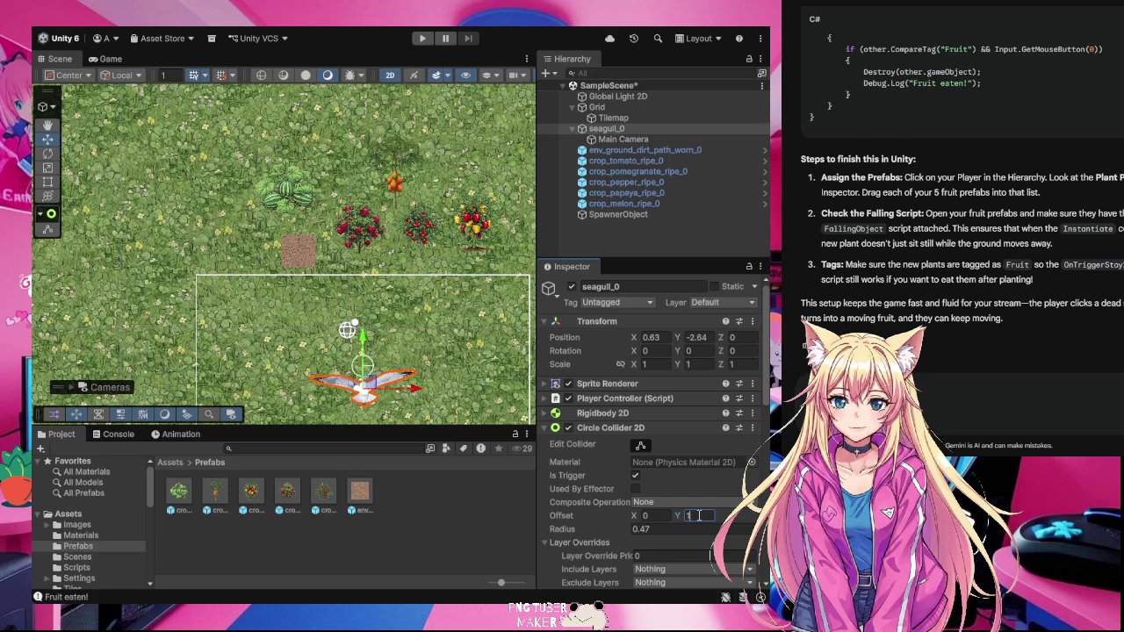
pyautogui.press('BackSpace')
pyautogui.press('BackSpace')
pyautogui.write('.5')
# - Start Play mode, turn several dirt patches into plants and eat the pomegranate
pyautogui.click(485, 310)
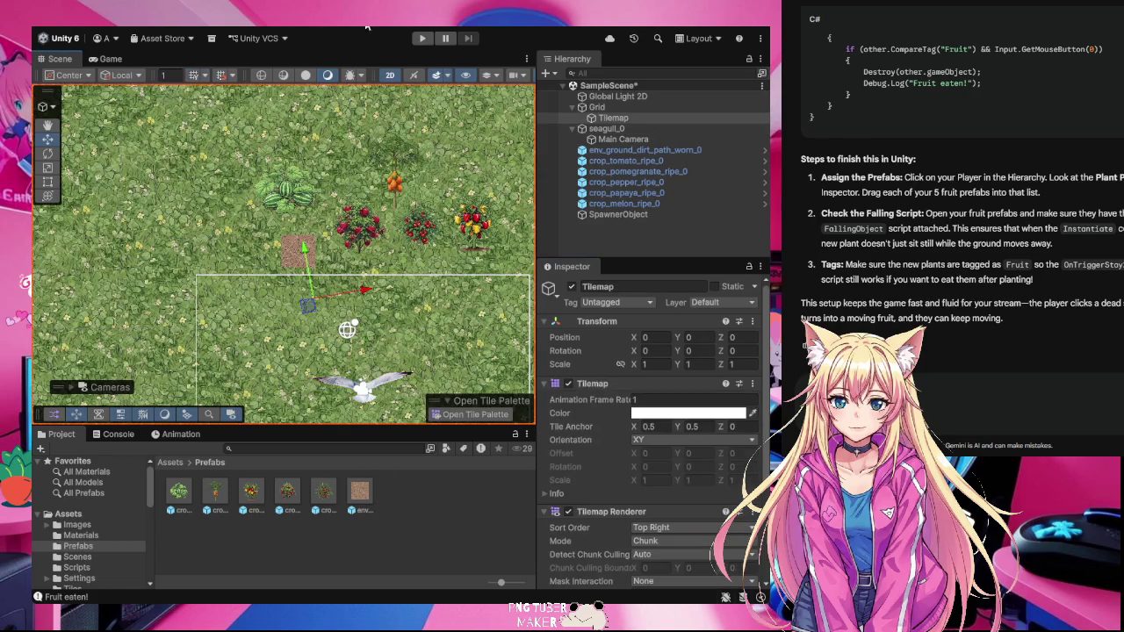
pyautogui.click(422, 40)
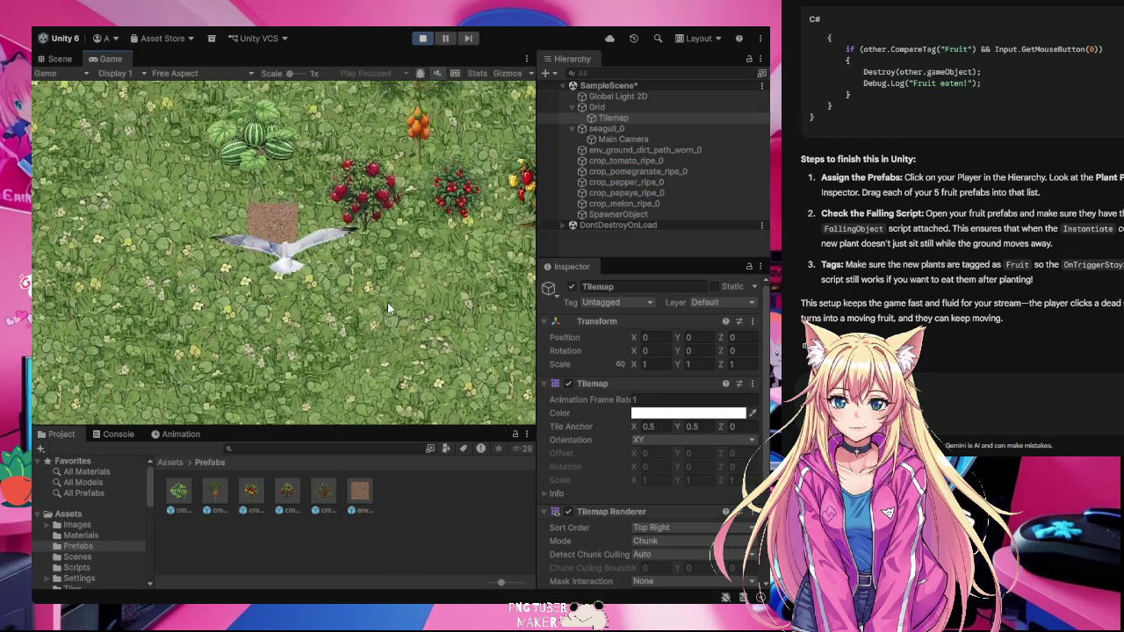
pyautogui.click(332, 171)
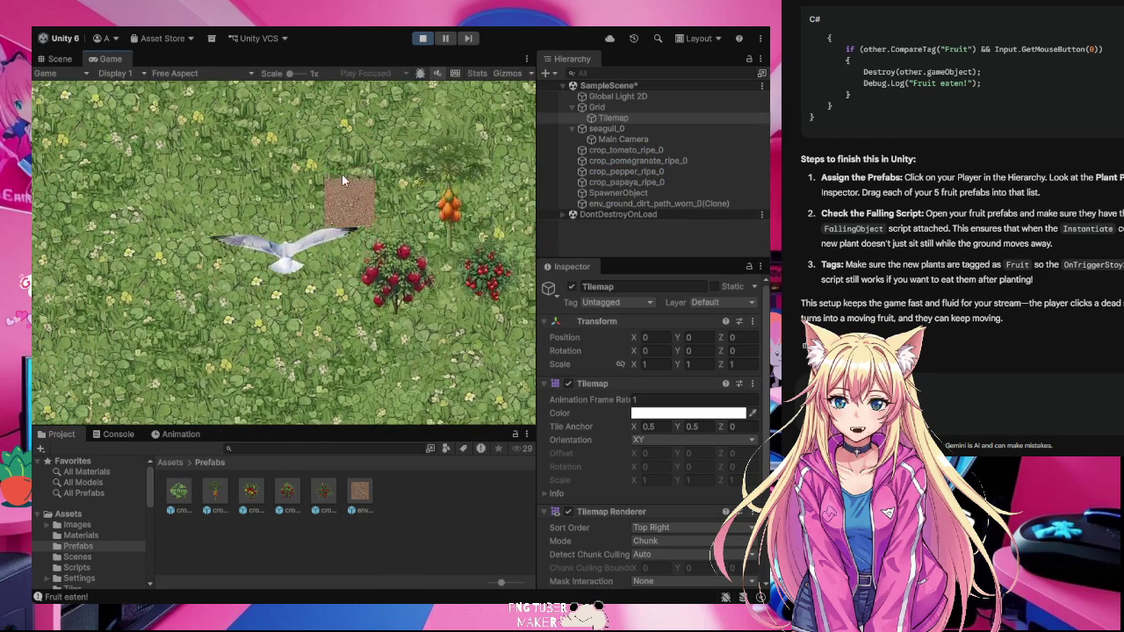
pyautogui.click(356, 237)
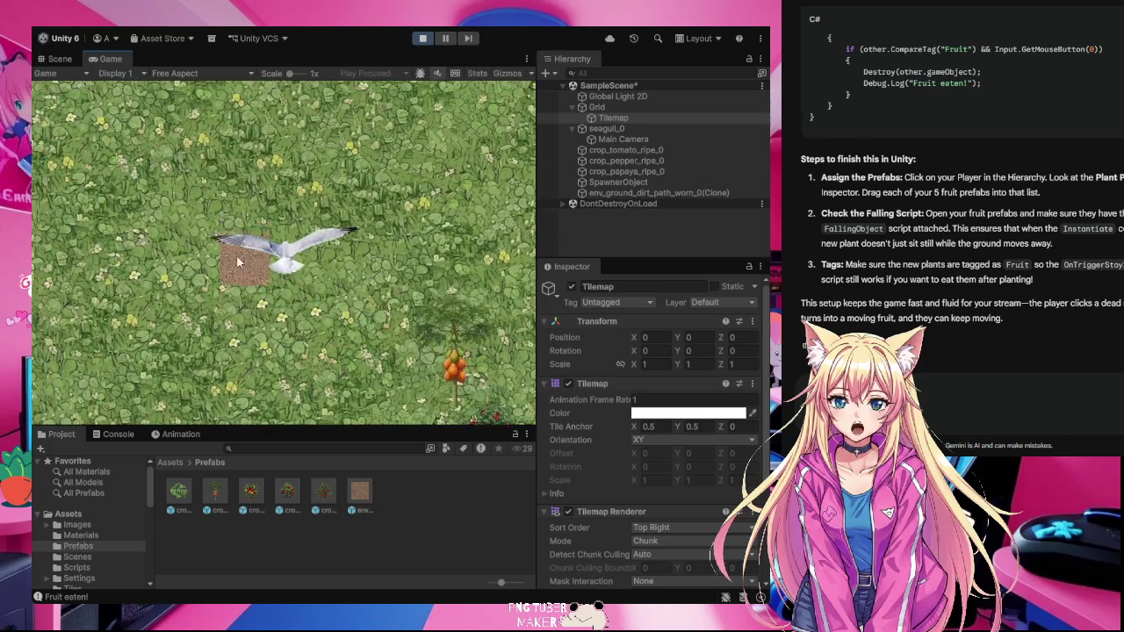
pyautogui.click(236, 254)
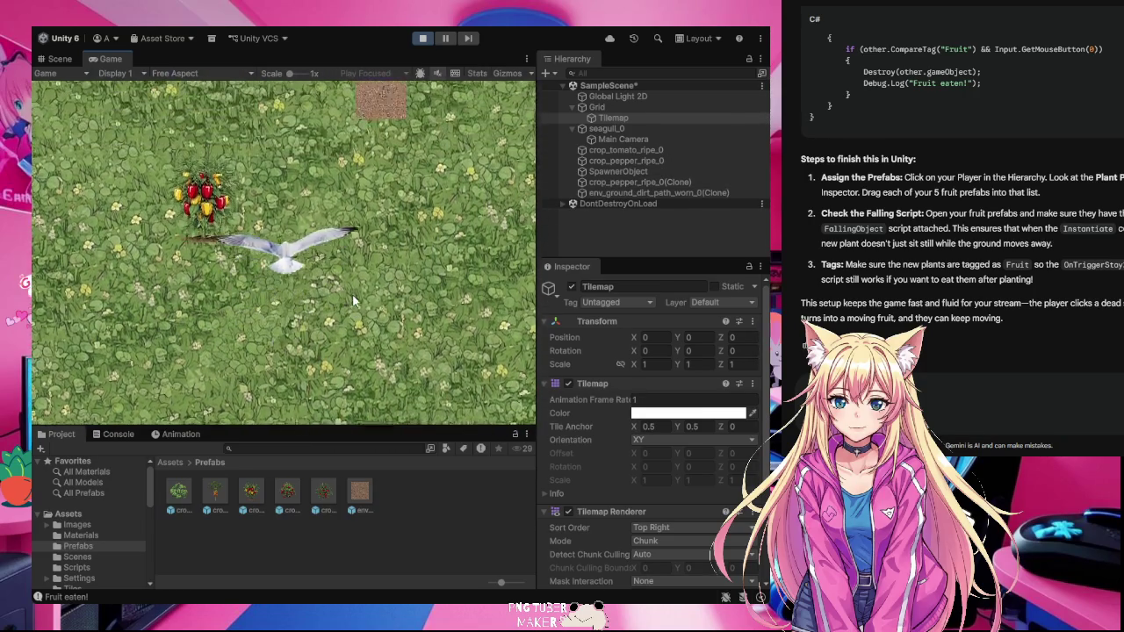
pyautogui.click(444, 186)
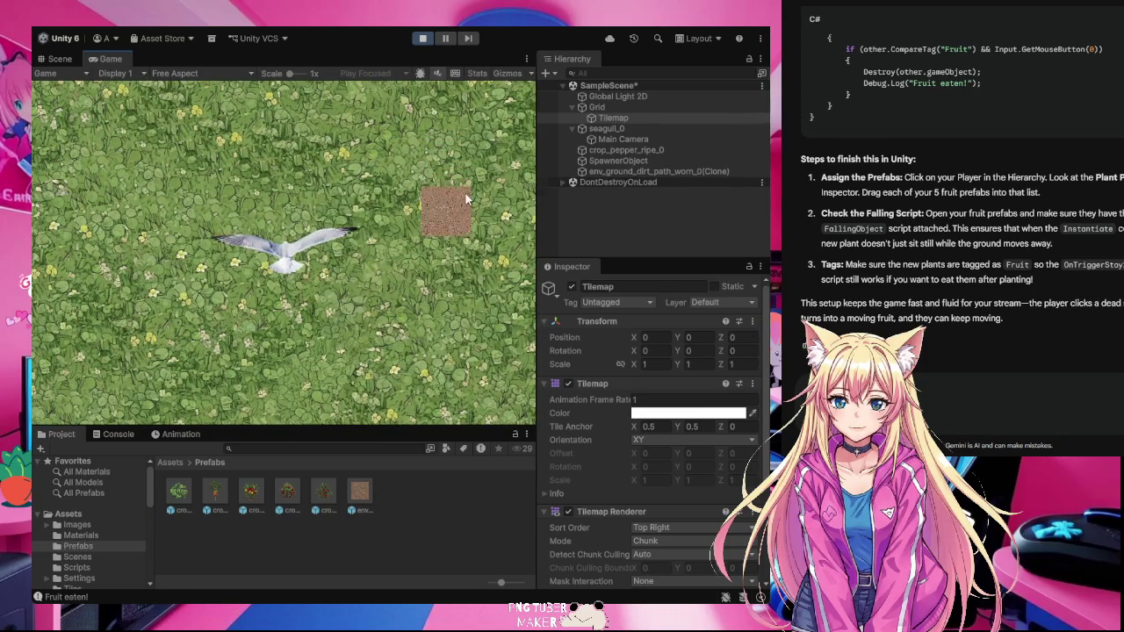
pyautogui.click(440, 185)
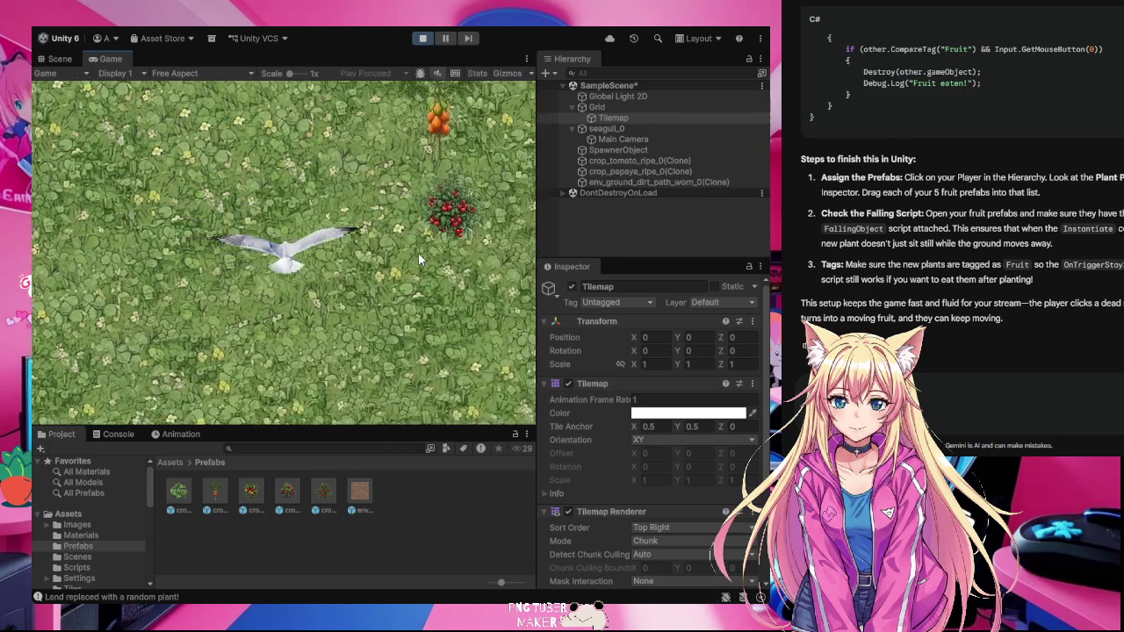
# - Eat the tomato and two melon plants while planting more dirt patches
pyautogui.click(290, 185)
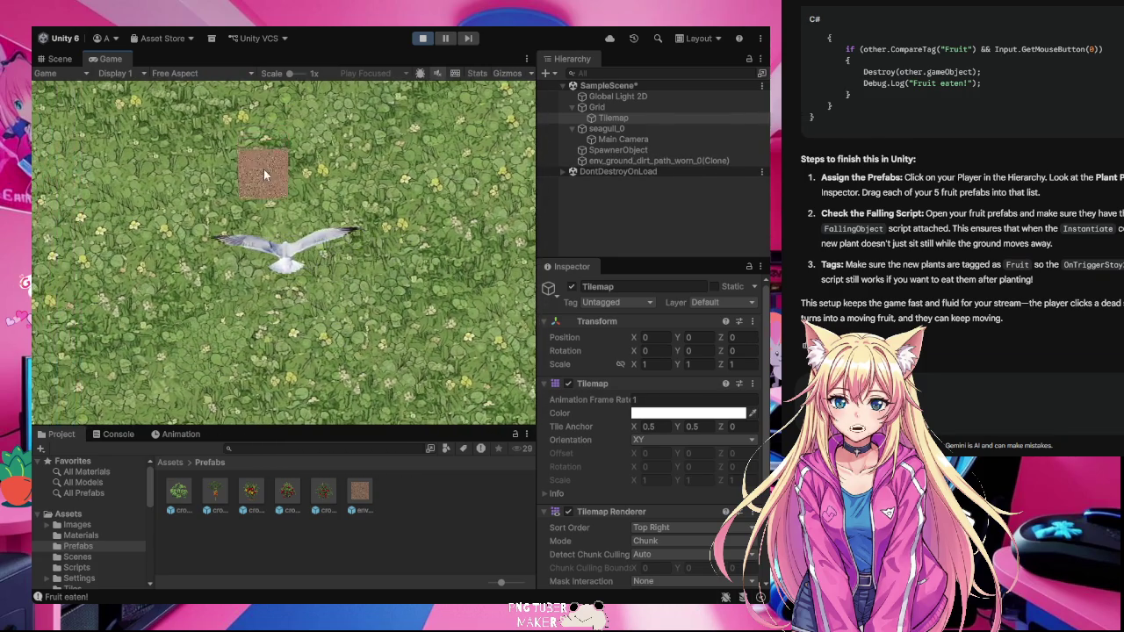
pyautogui.click(263, 168)
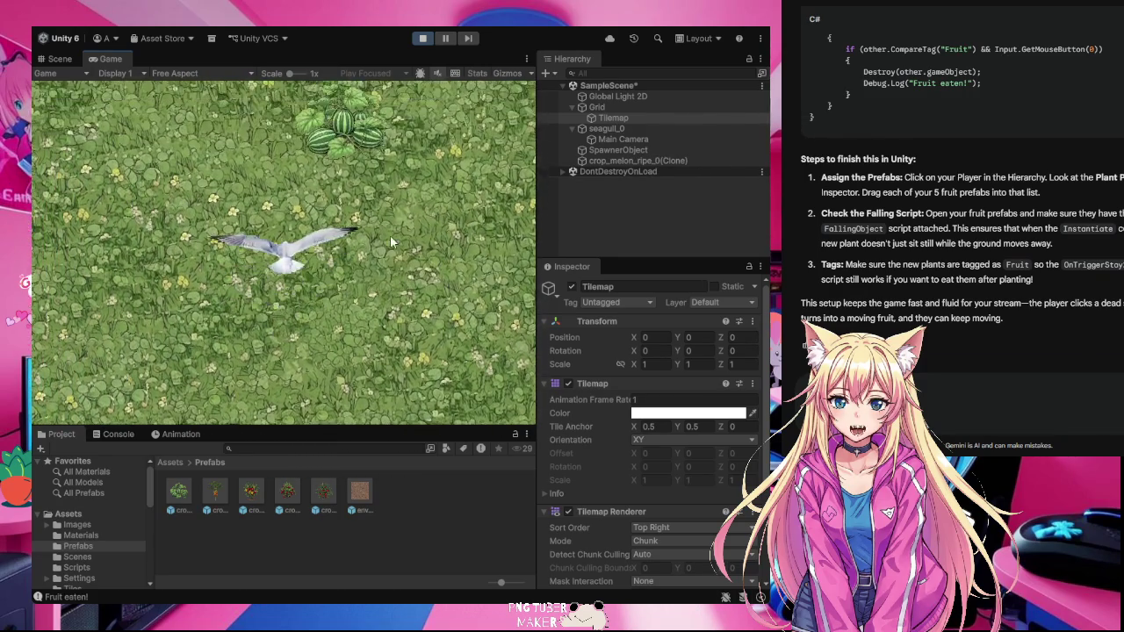
pyautogui.click(374, 221)
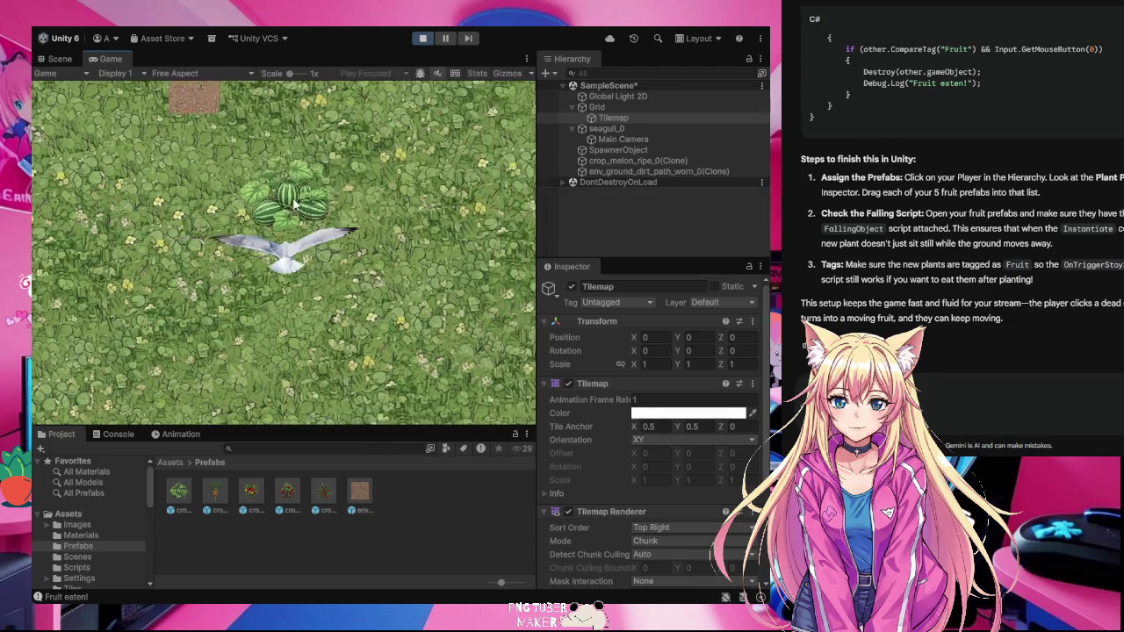
pyautogui.click(225, 195)
pyautogui.click(254, 211)
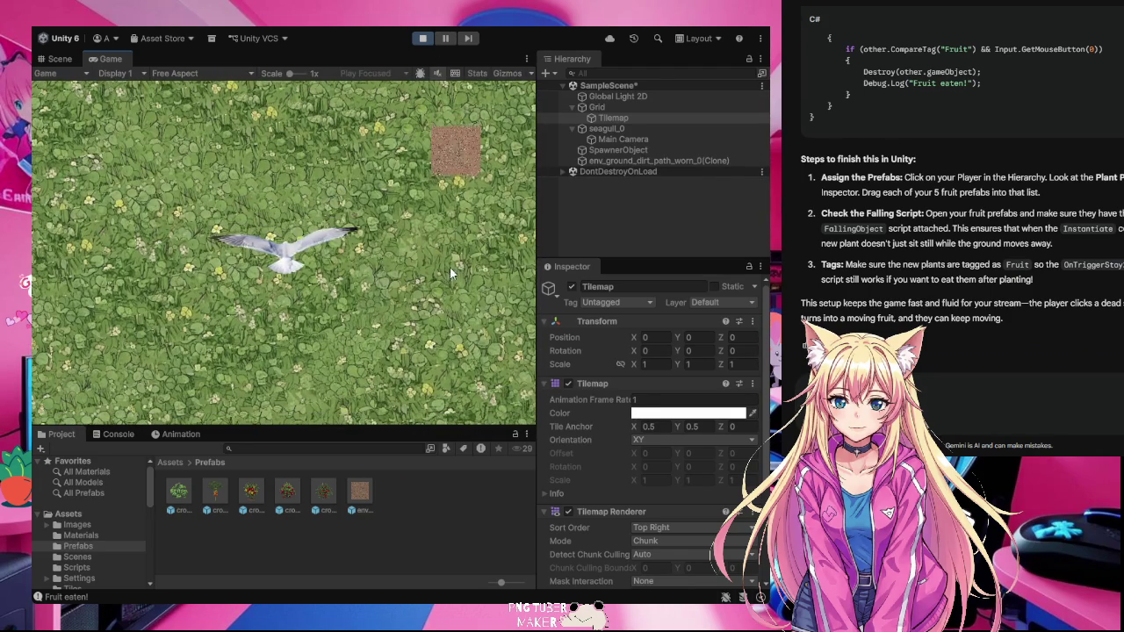
pyautogui.click(455, 174)
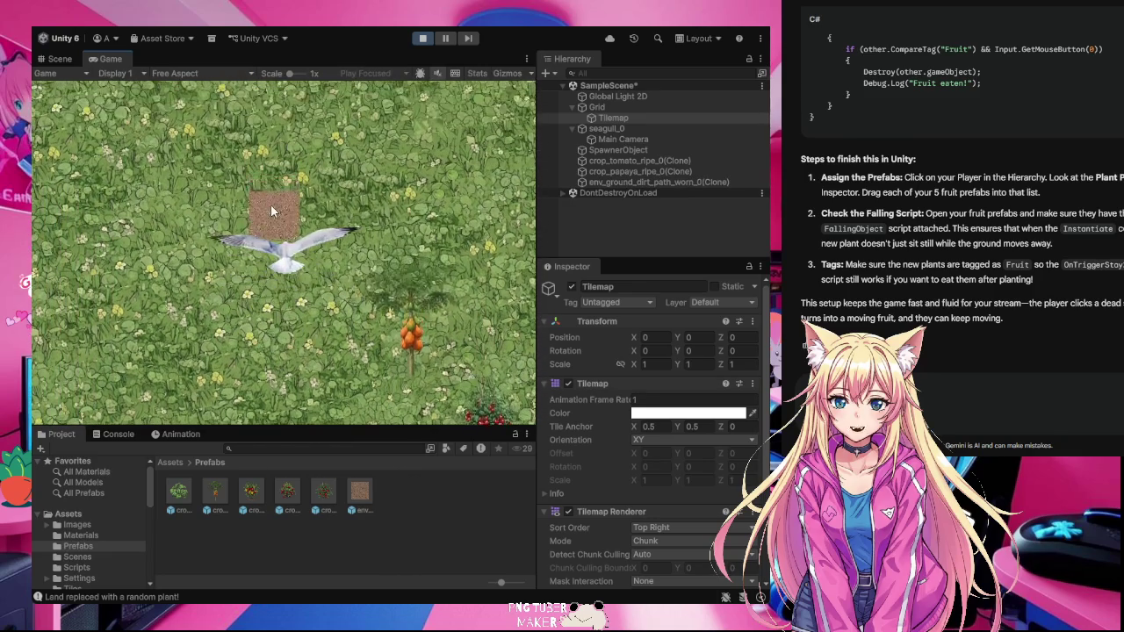
pyautogui.click(272, 216)
# - Eat the papaya, tomato and nearby fruit, plant remaining dirt, then stop the test
pyautogui.click(274, 220)
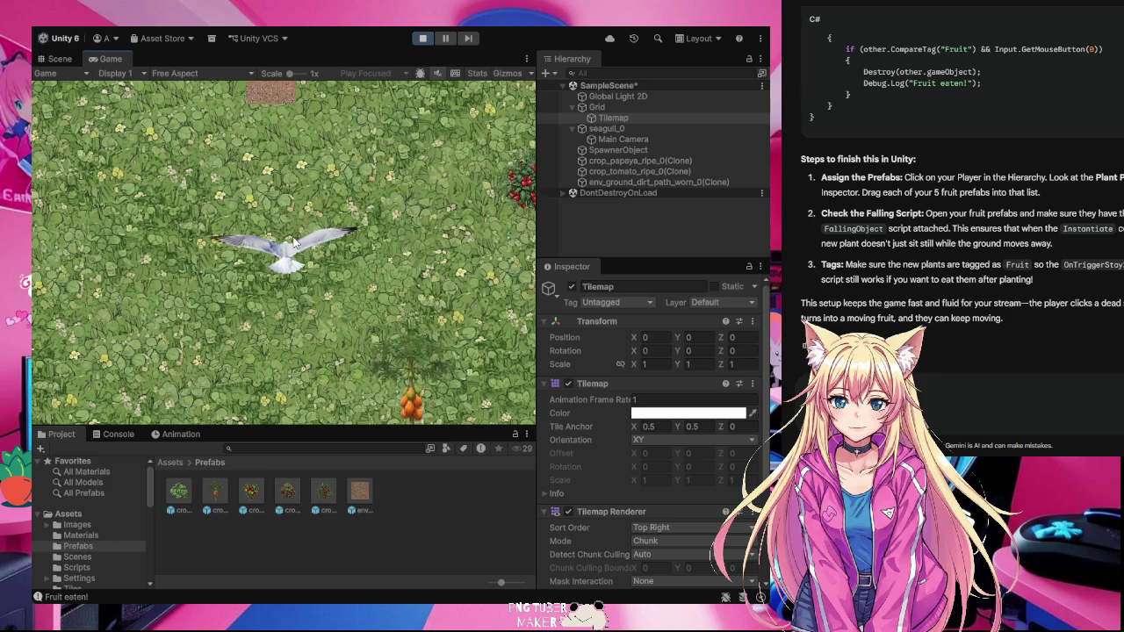
pyautogui.click(272, 104)
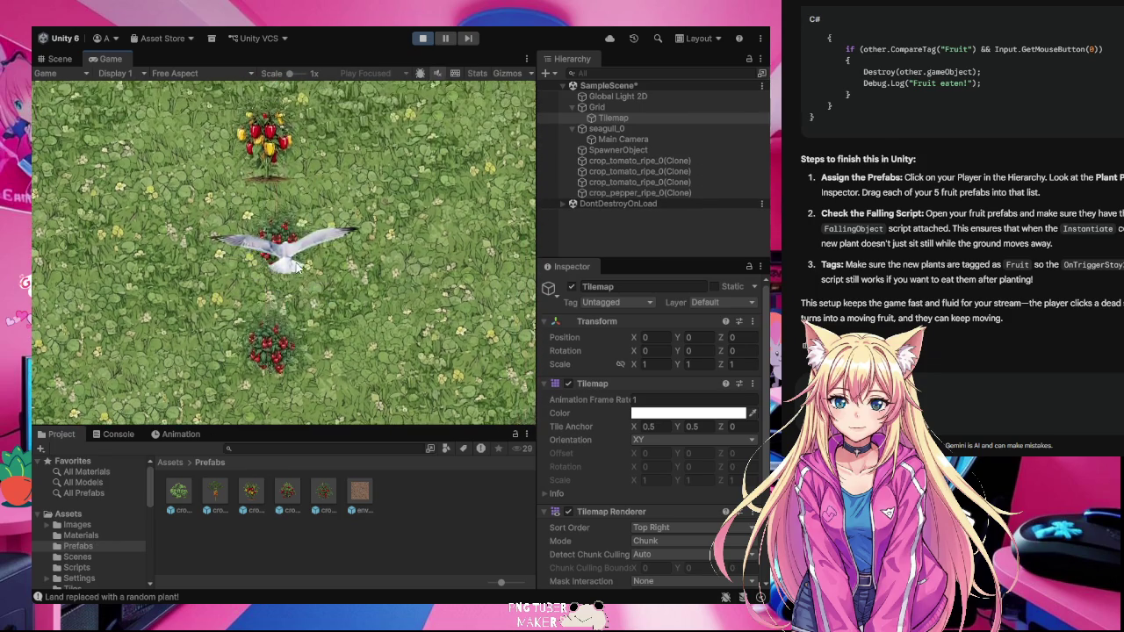
pyautogui.click(316, 293)
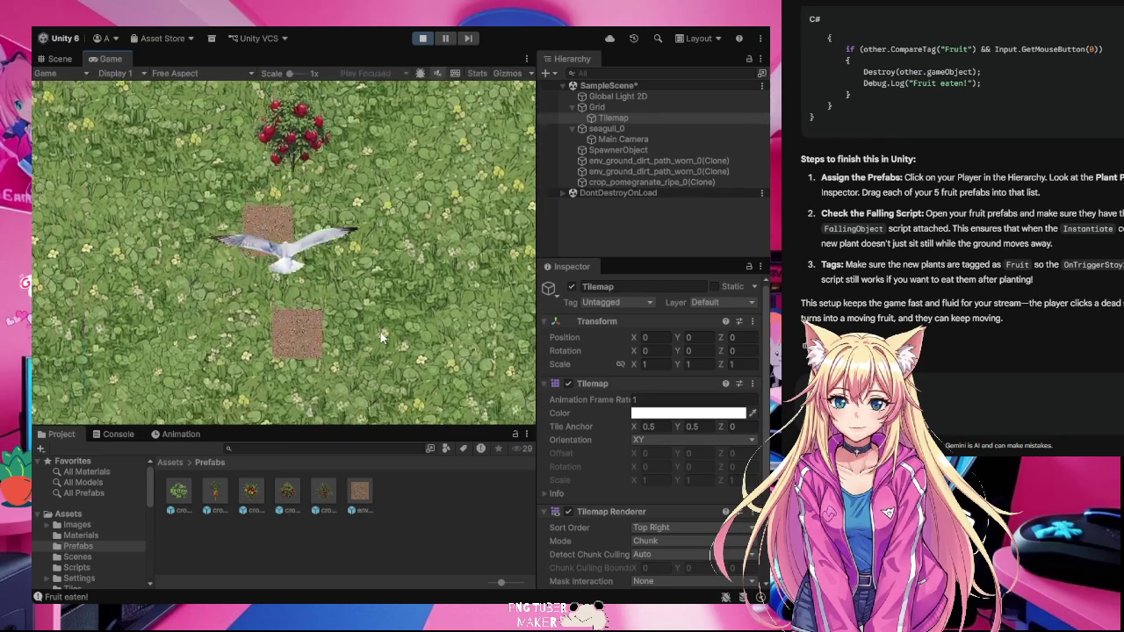
pyautogui.click(312, 304)
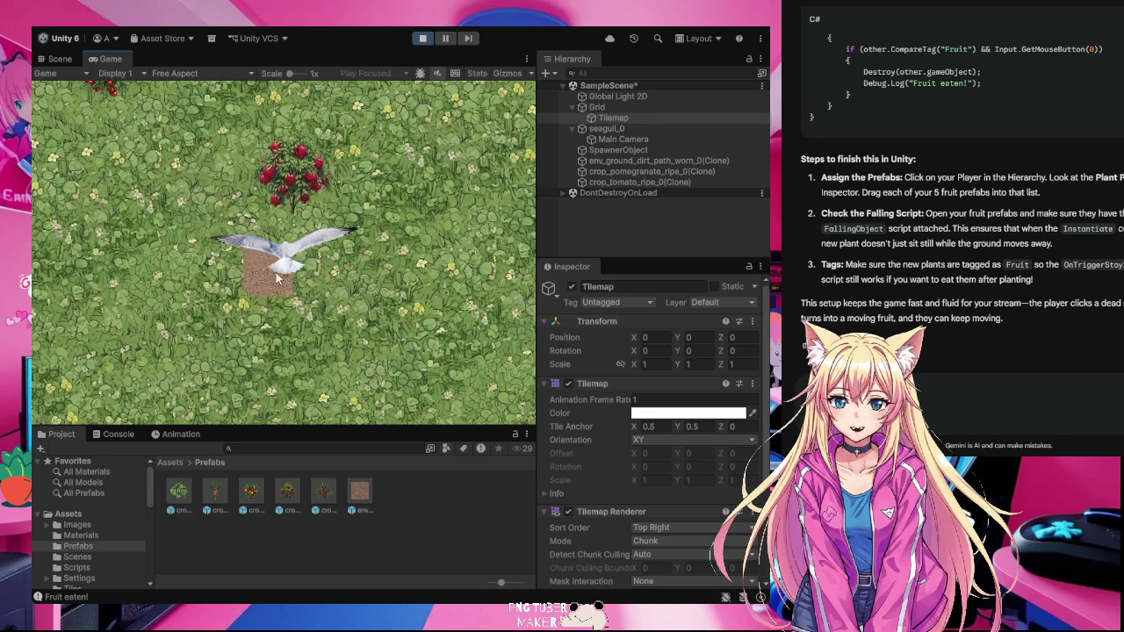
pyautogui.click(273, 278)
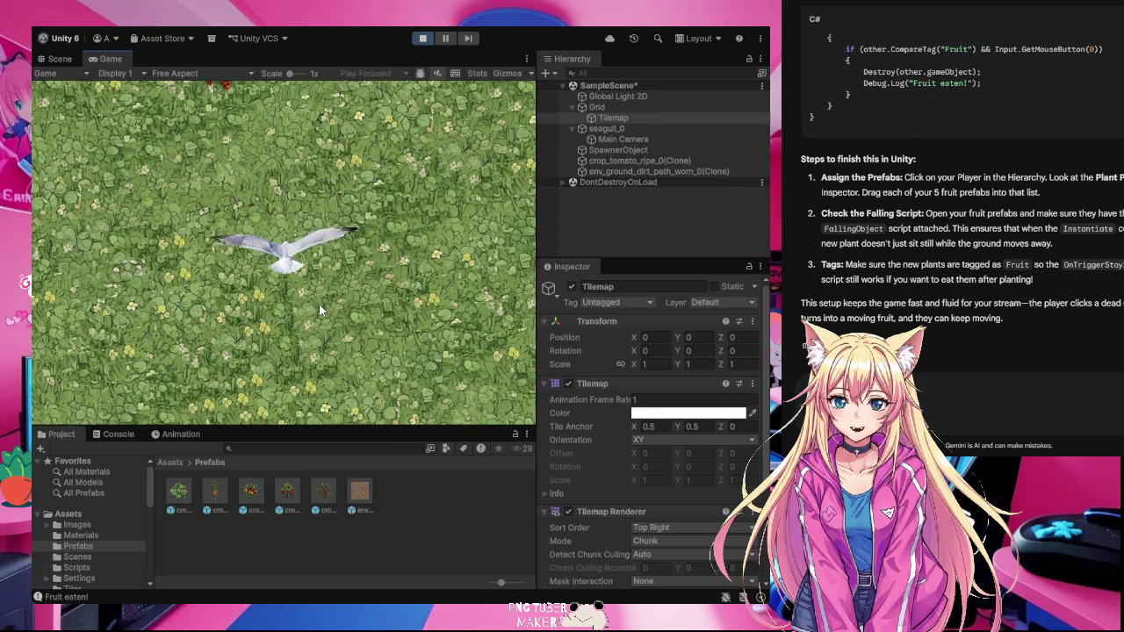
pyautogui.click(422, 38)
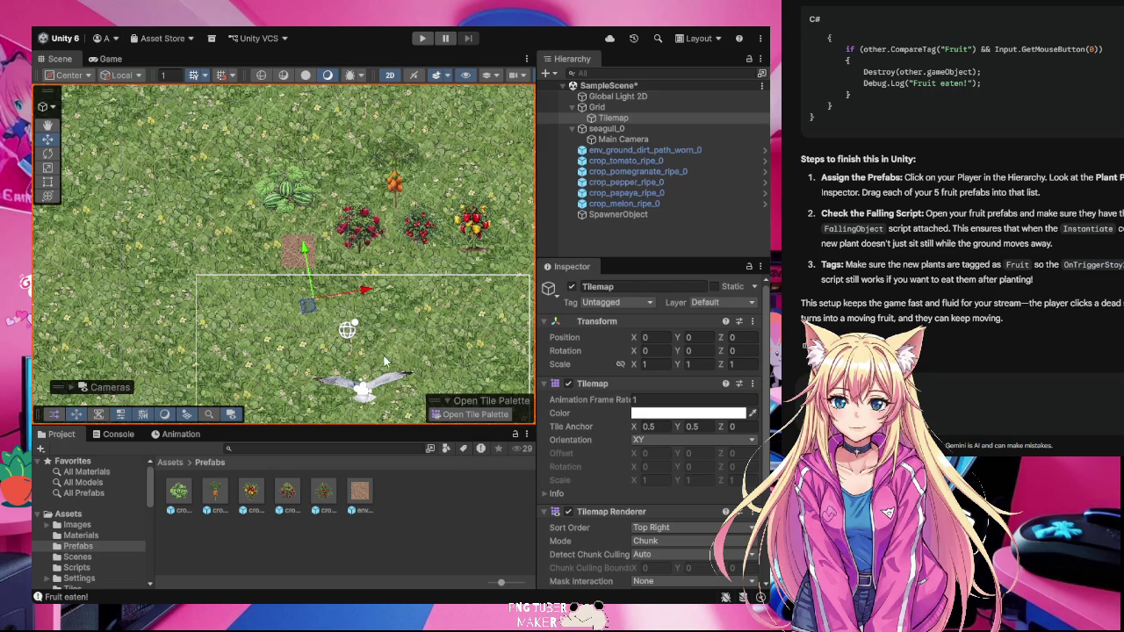
# - Pan the Scene to the plant row and select the pepper plant's Fall Speed field (2)
pyautogui.click(48, 126)
pyautogui.moveTo(379, 343); pyautogui.dragTo(318, 273)
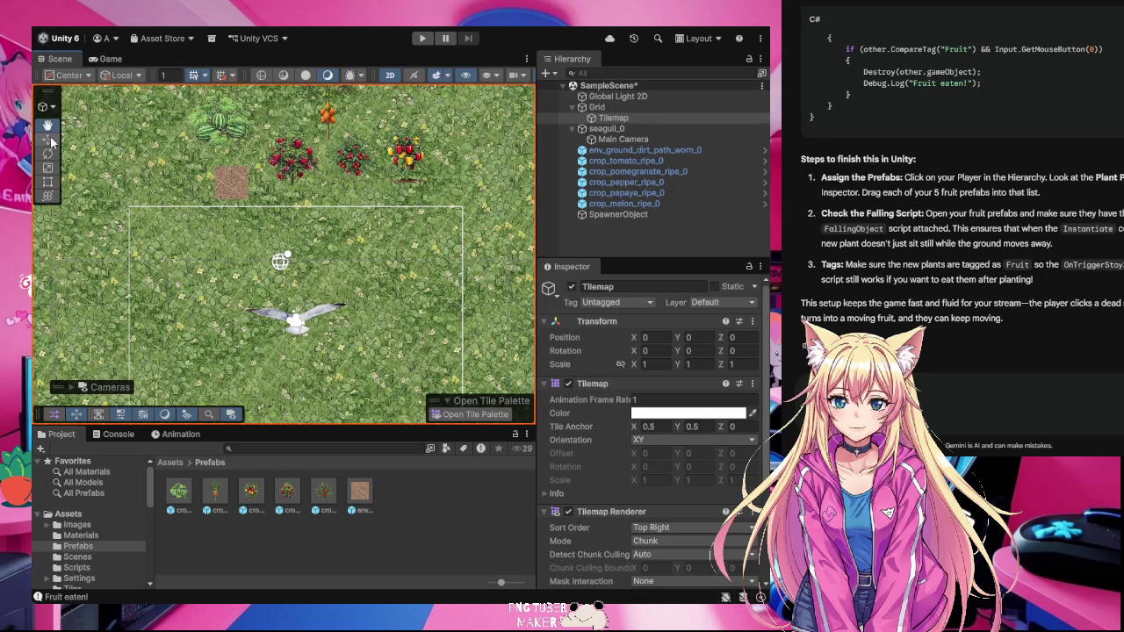
pyautogui.click(48, 138)
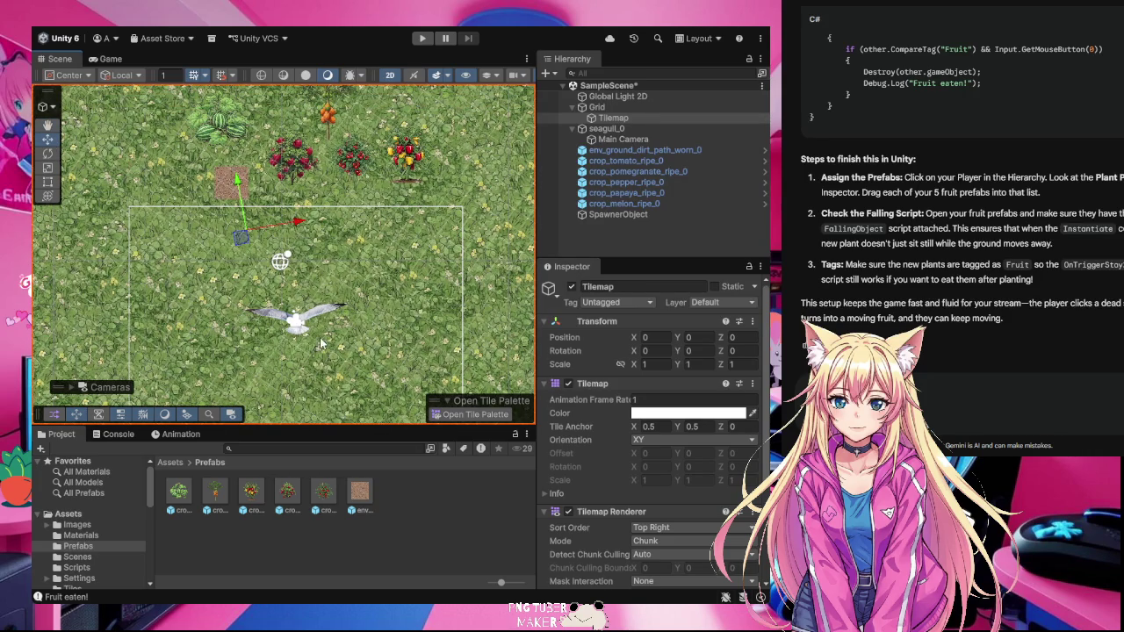
pyautogui.click(406, 153)
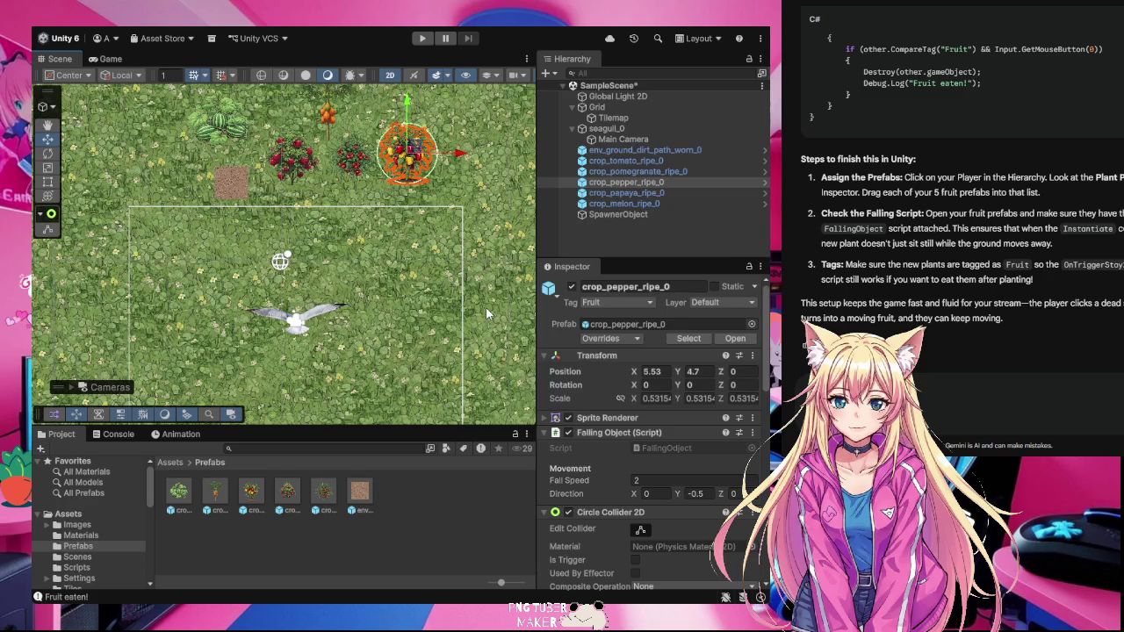
pyautogui.click(642, 478)
# - Open the Scripts folder inside the top-level Assets folder
pyautogui.click(69, 515)
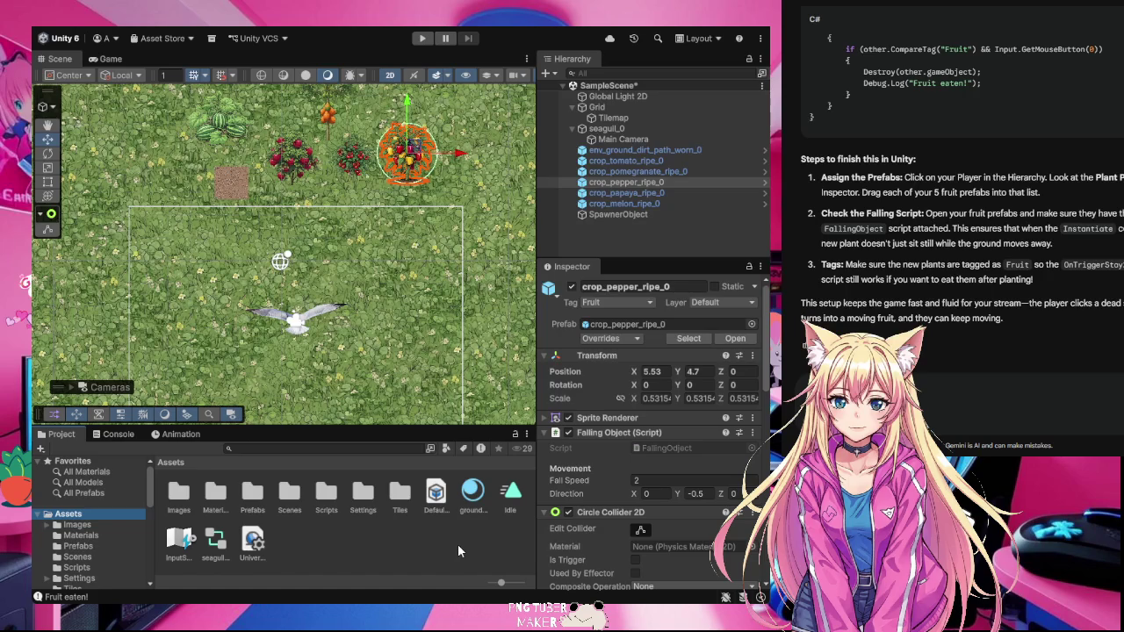
pyautogui.doubleClick(320, 497)
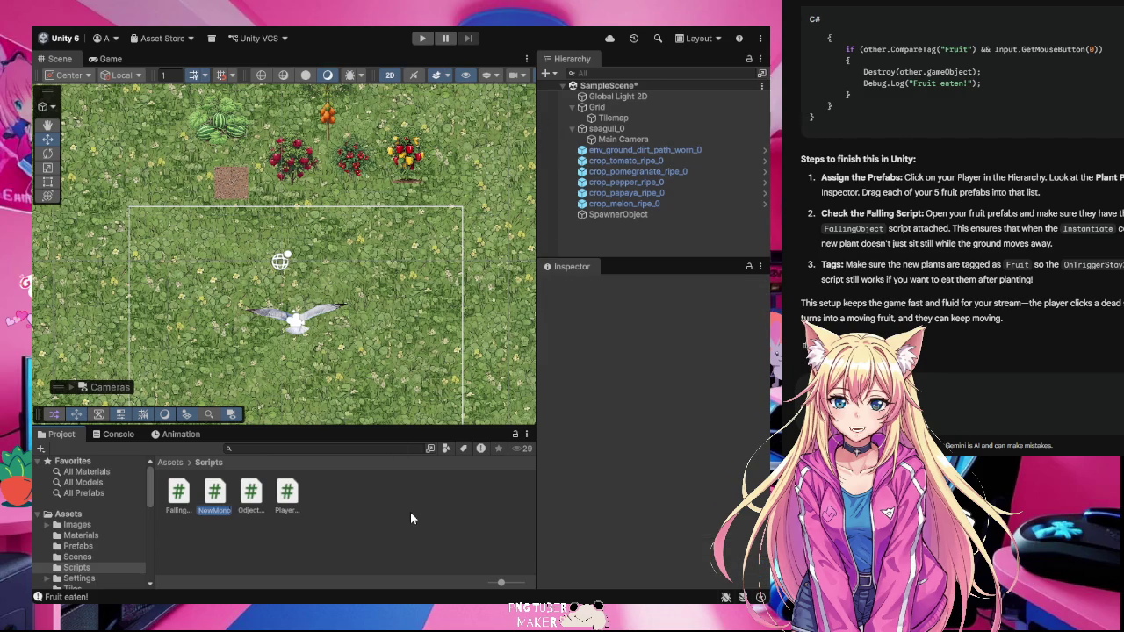
# - Name the new script Fruit and switch over to the code editor
pyautogui.write('Fruit')
pyautogui.press('BackSpace')
pyautogui.press('BackSpace')
pyautogui.press('BackSpace')
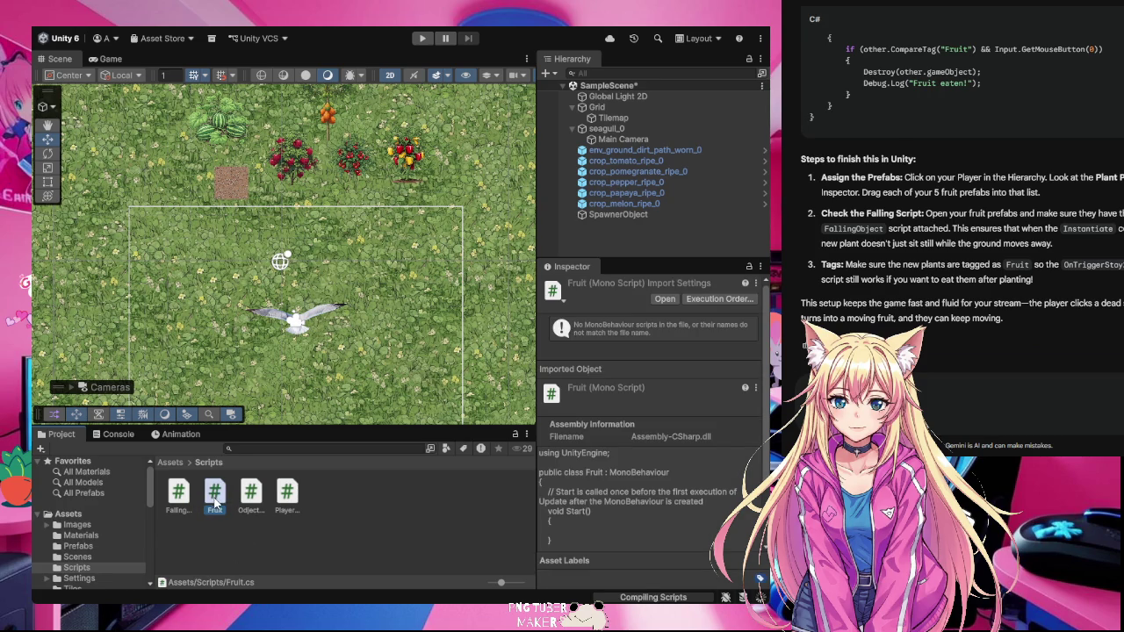
pyautogui.hotkey('alt', 'Tab')
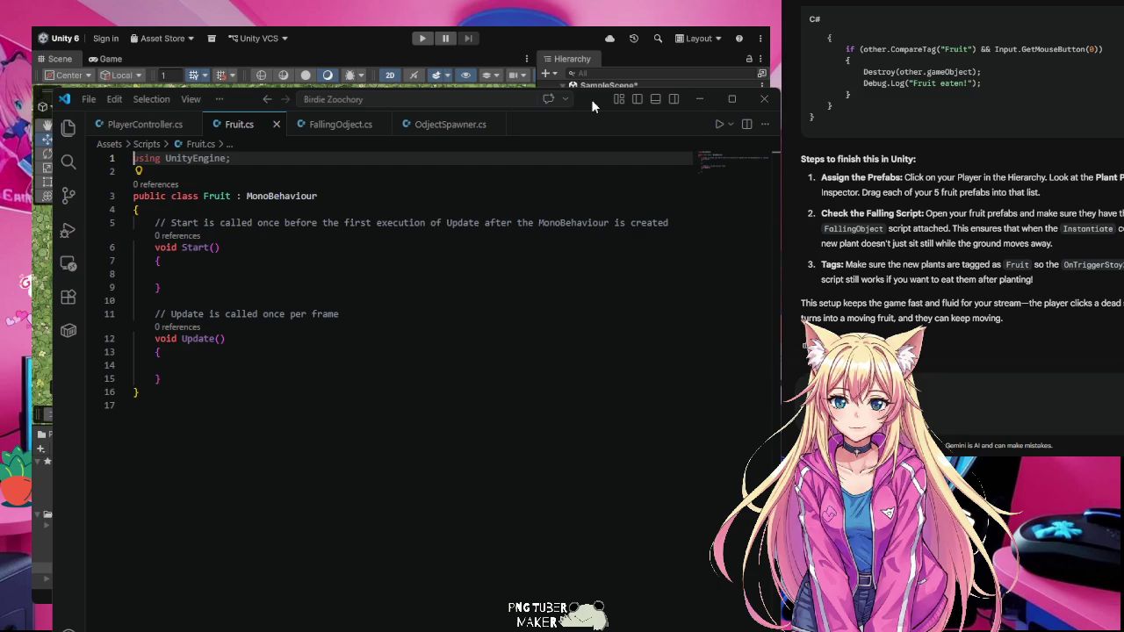
pyautogui.click(203, 274)
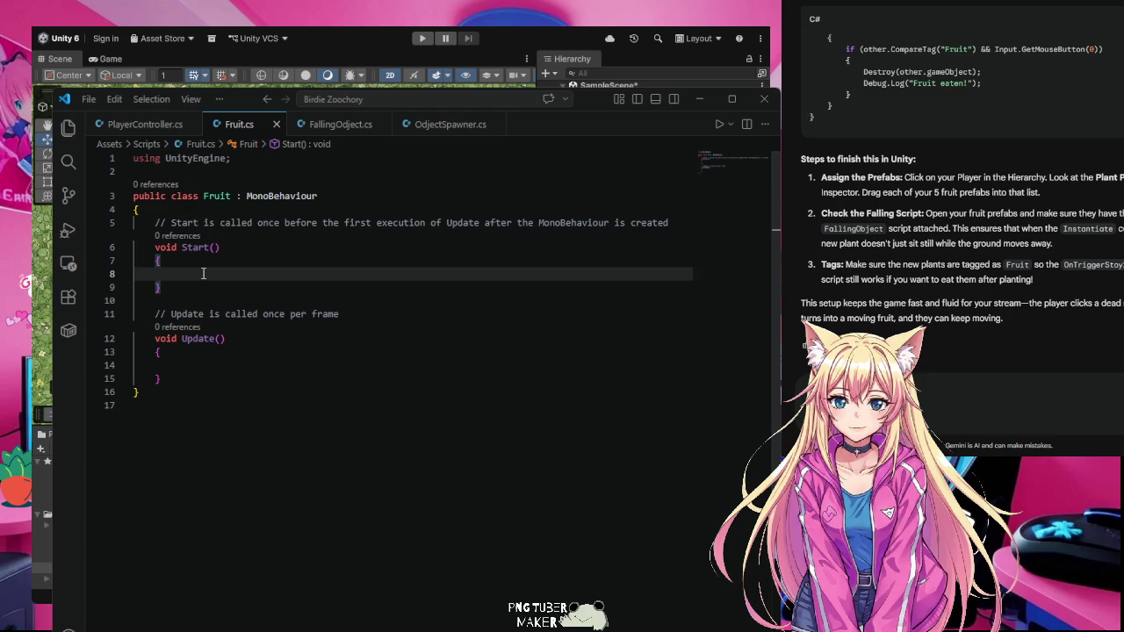
pyautogui.write('Invoke')
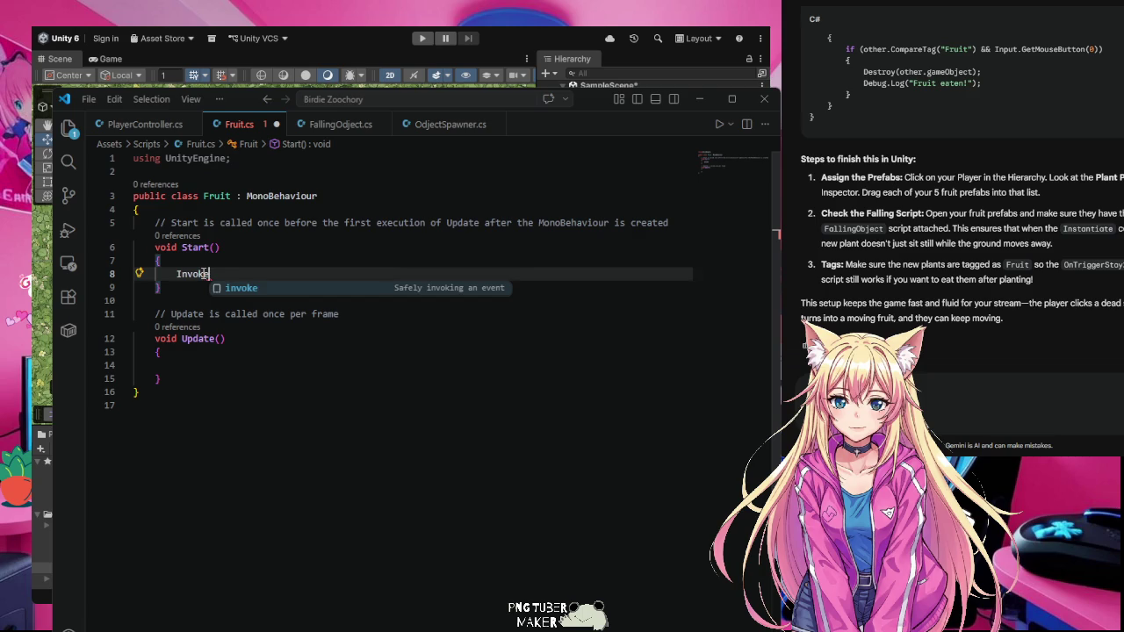
pyautogui.press('BackSpace')
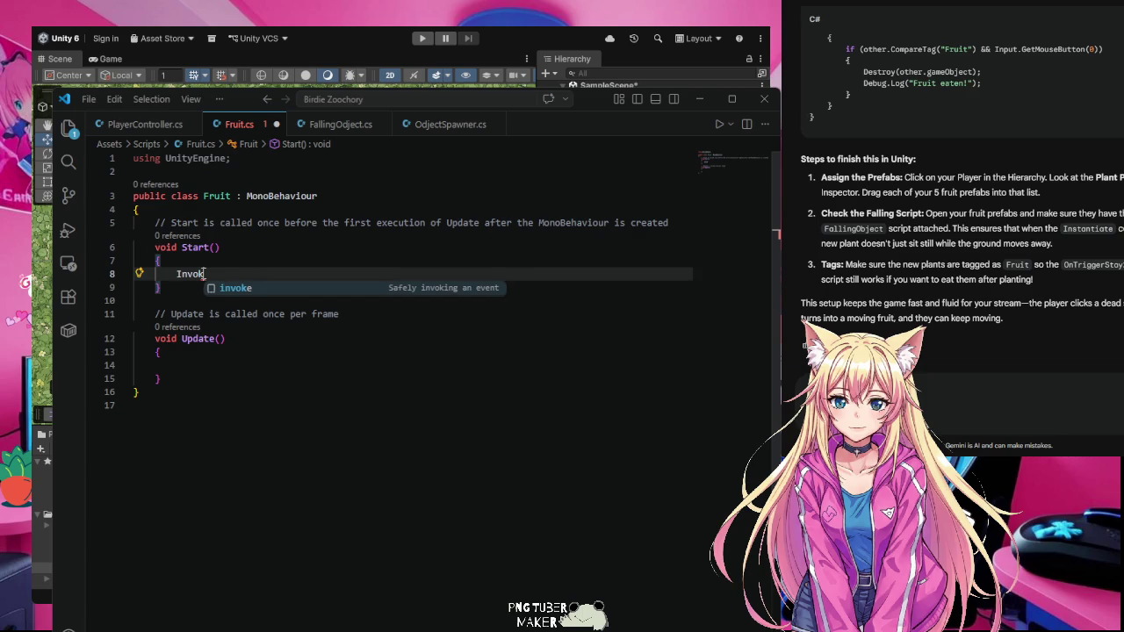
pyautogui.press('BackSpace')
pyautogui.press('BackSpace')
pyautogui.press('BackSpace')
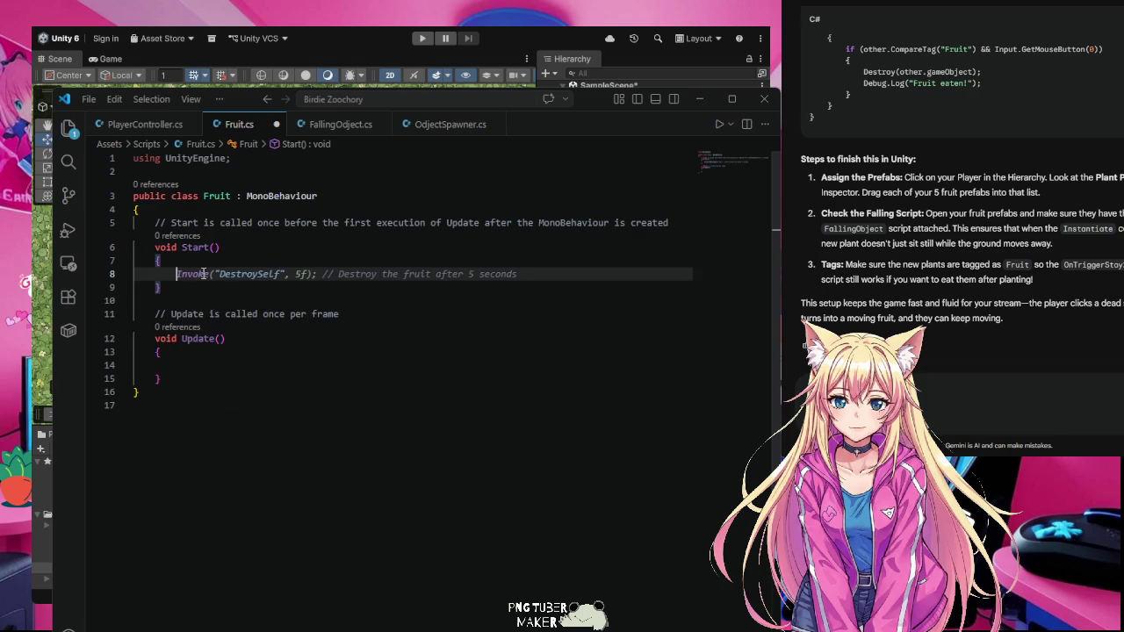
pyautogui.press('Escape')
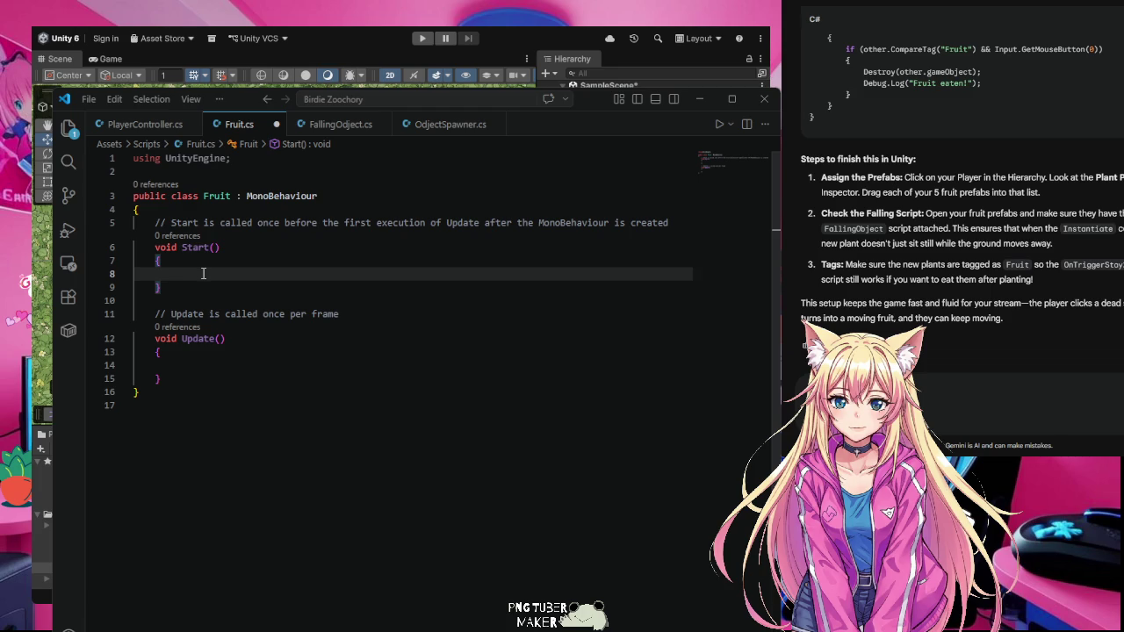
# - Add Invoke("Ready",1f); to Start() and begin a new line
pyautogui.write('In')
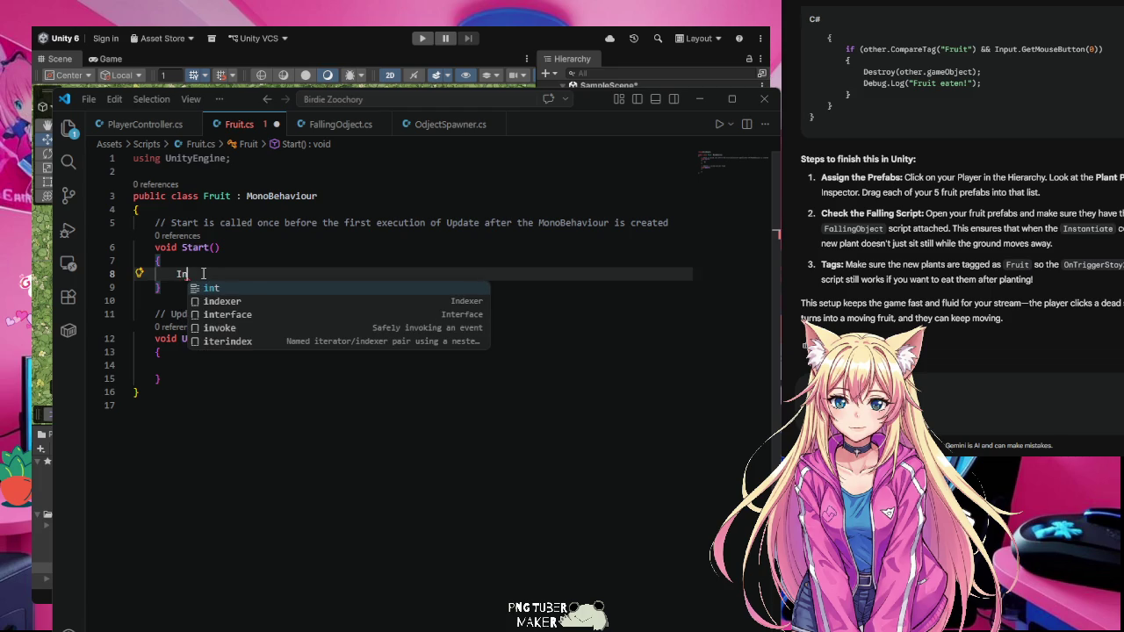
pyautogui.write('voke')
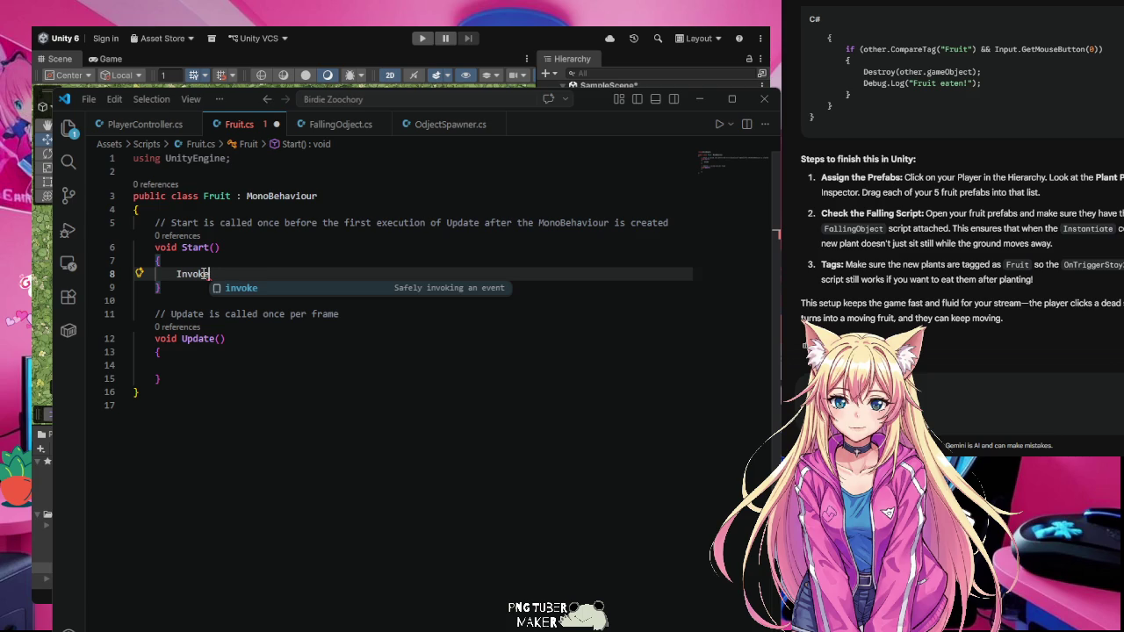
pyautogui.write('(')
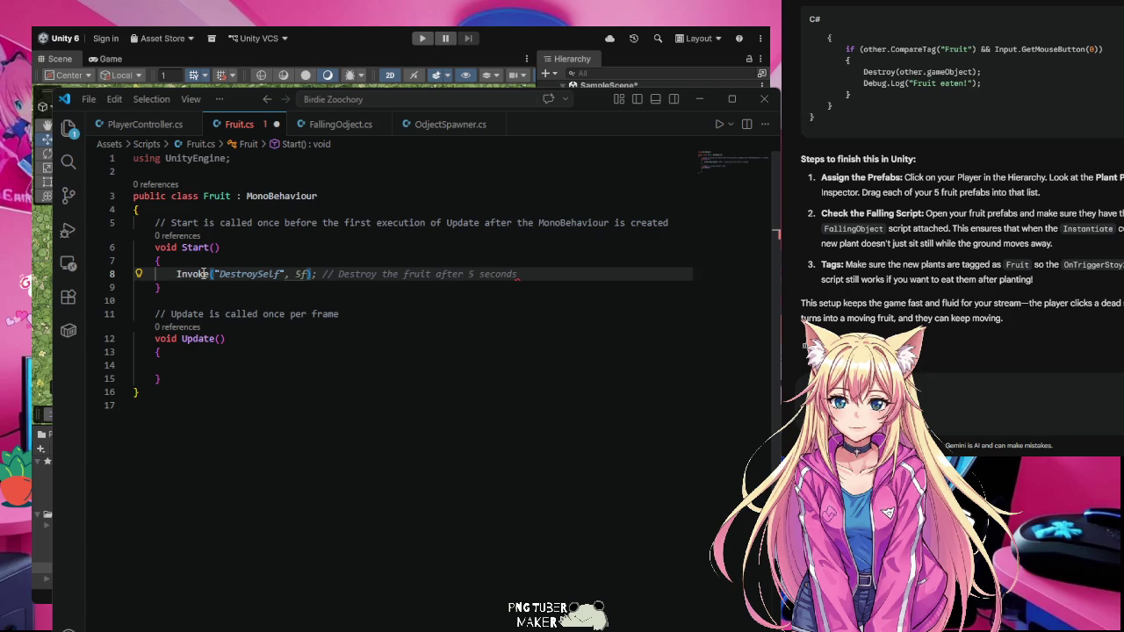
pyautogui.write('"Rea')
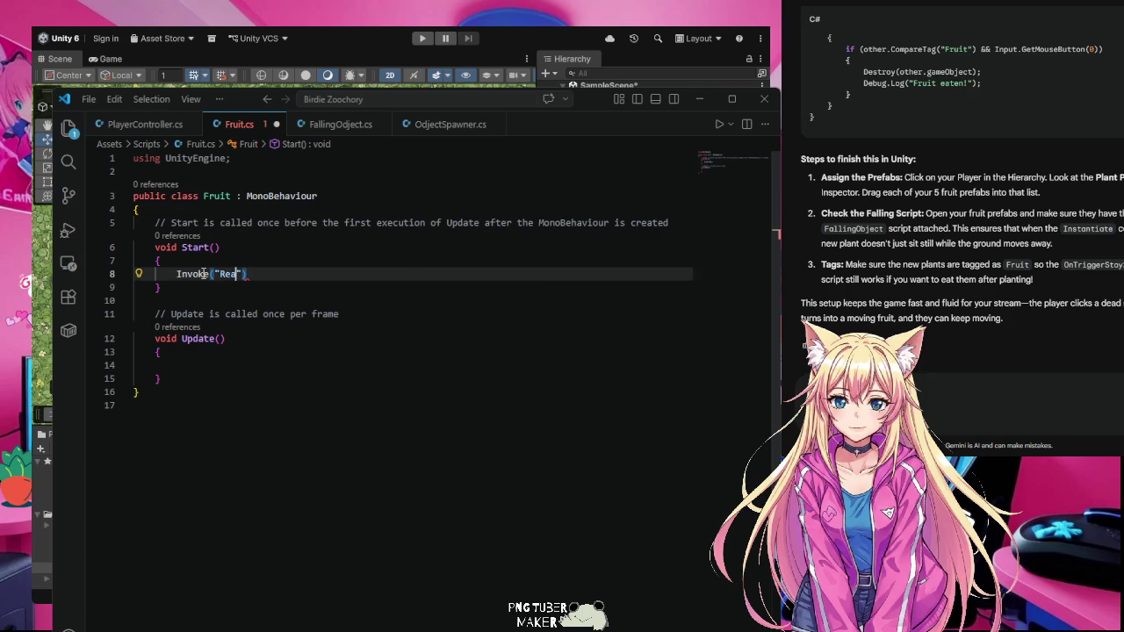
pyautogui.write('dy')
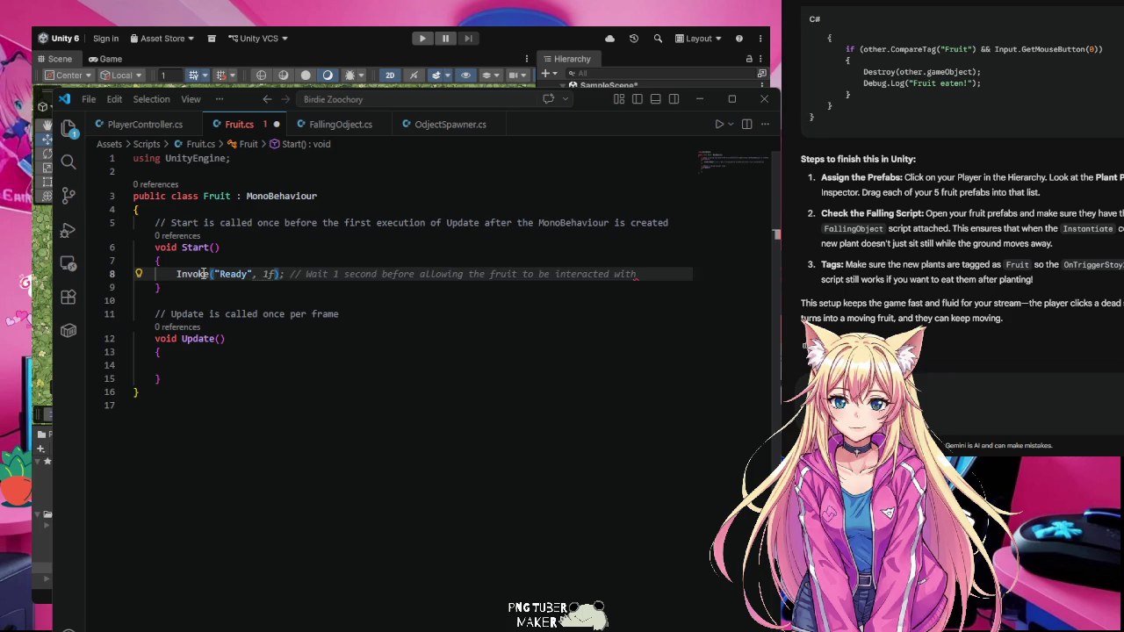
pyautogui.write(',')
pyautogui.write('1f')
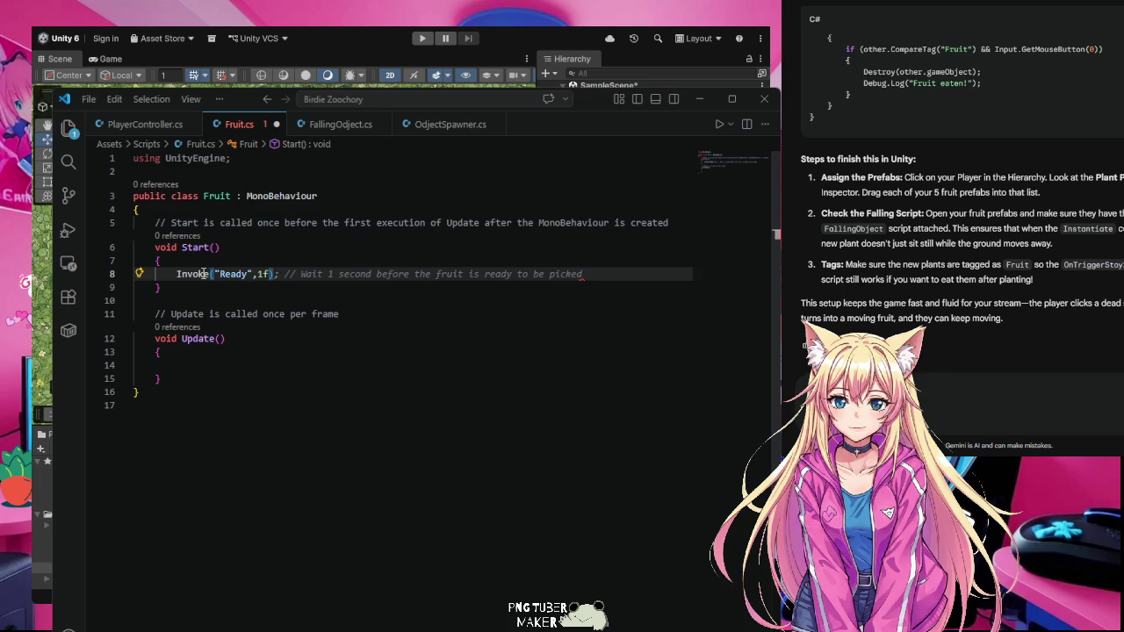
pyautogui.write(');')
pyautogui.press('Return')
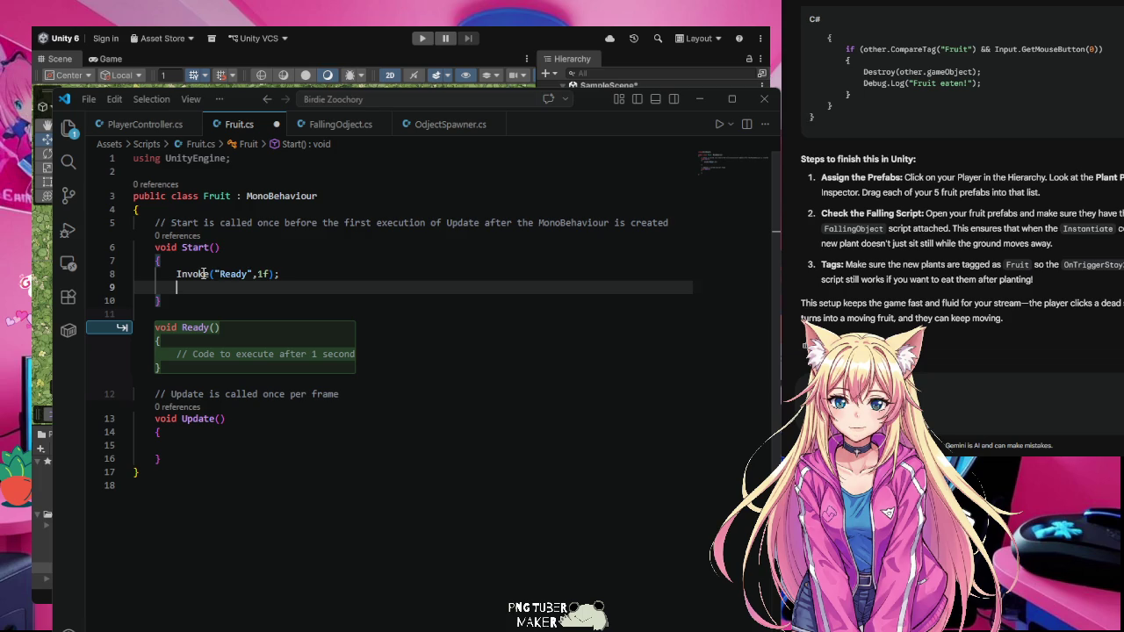
# - Insert the suggested private void Ready() method below Start() in Fruit.cs
pyautogui.press('Down')
pyautogui.press('Down')
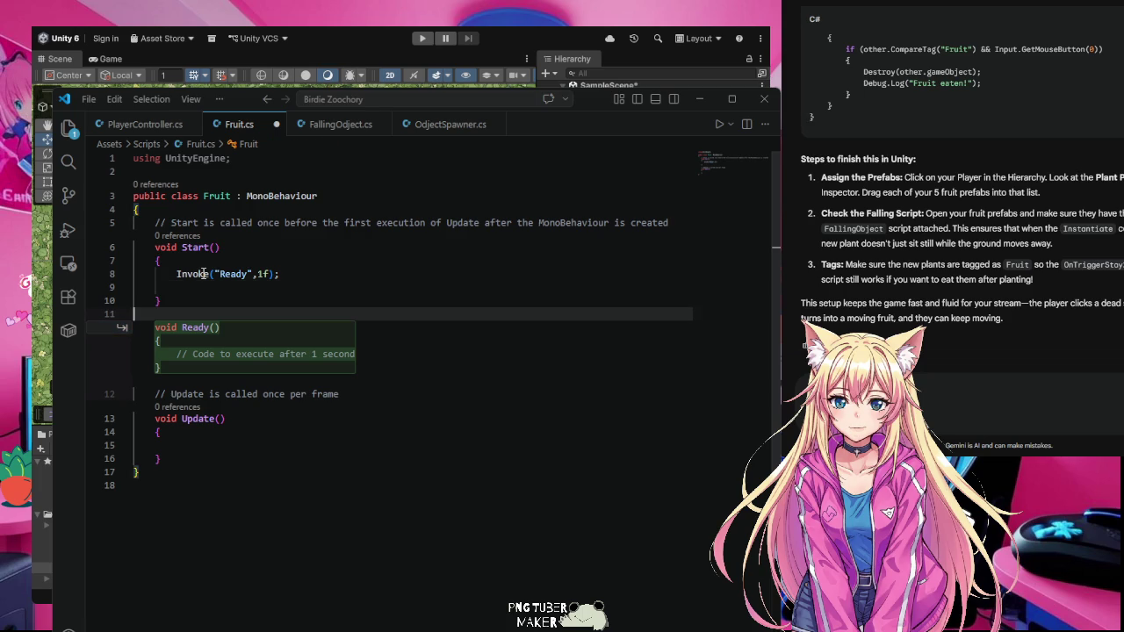
pyautogui.press('Tab')
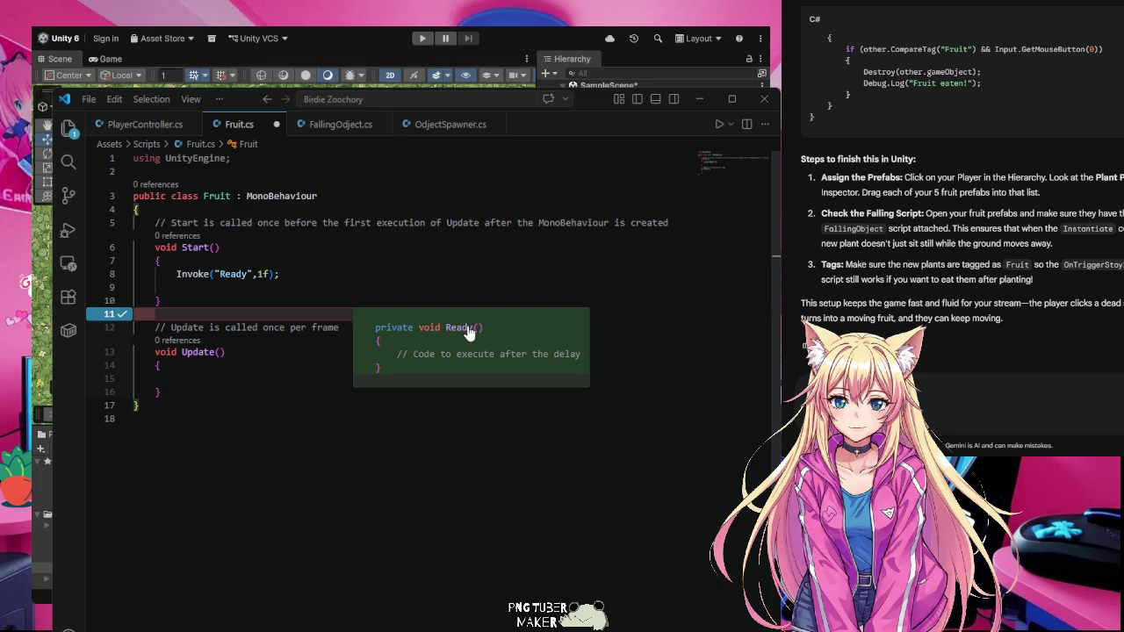
pyautogui.press('Tab')
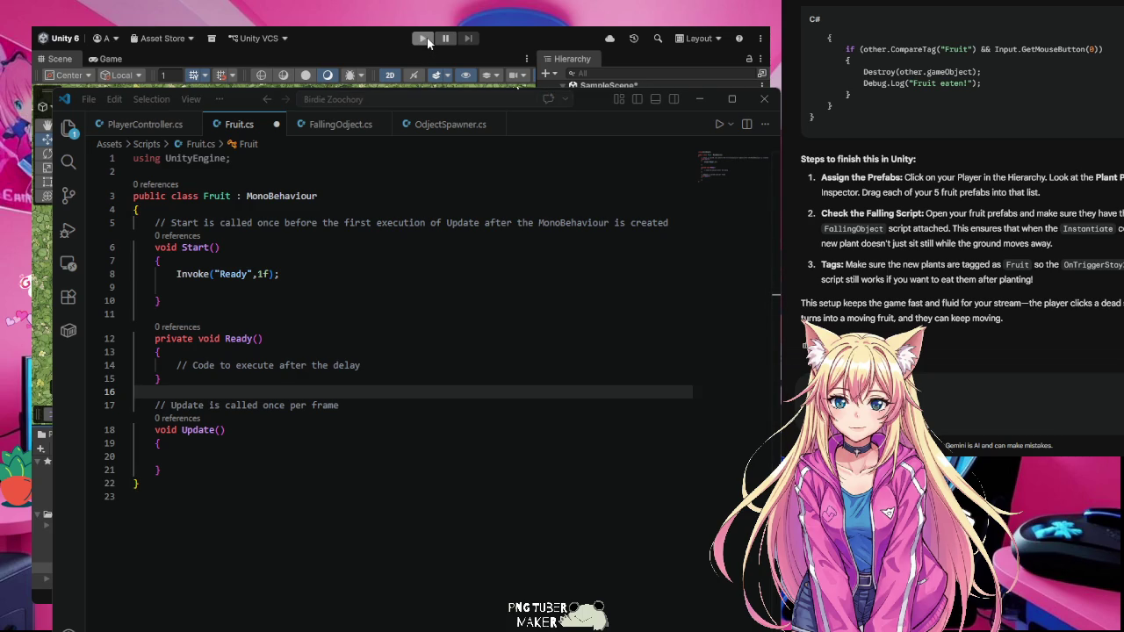
pyautogui.click(519, 93)
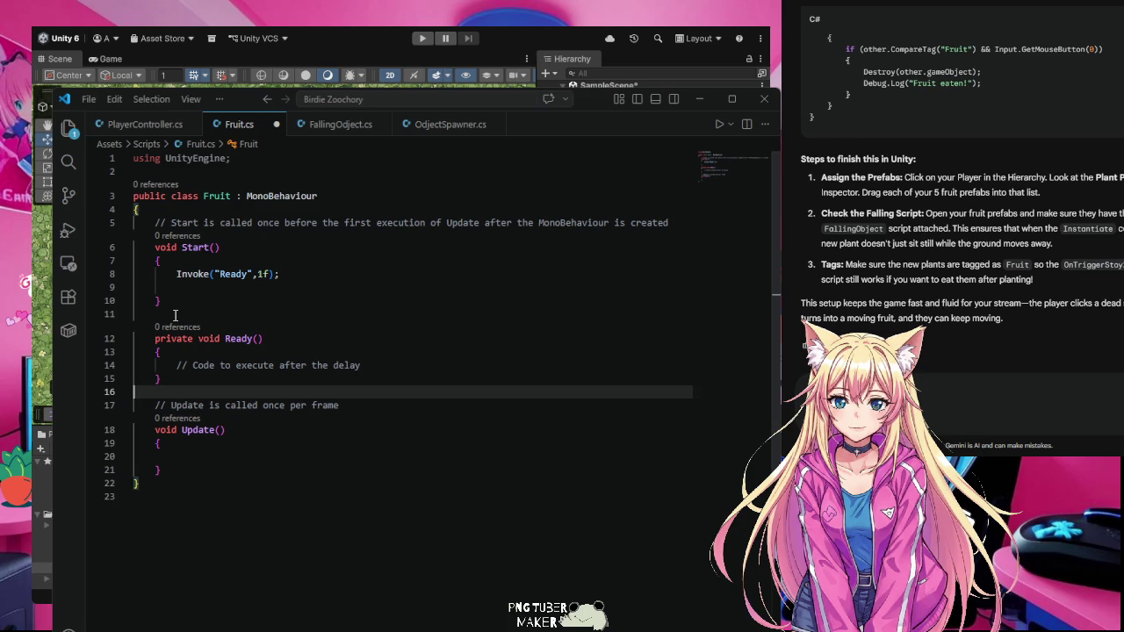
# - Try and reject the DestroyFruit() and OnTriggerEnter2D AI suggestions after Start()
pyautogui.click(175, 315)
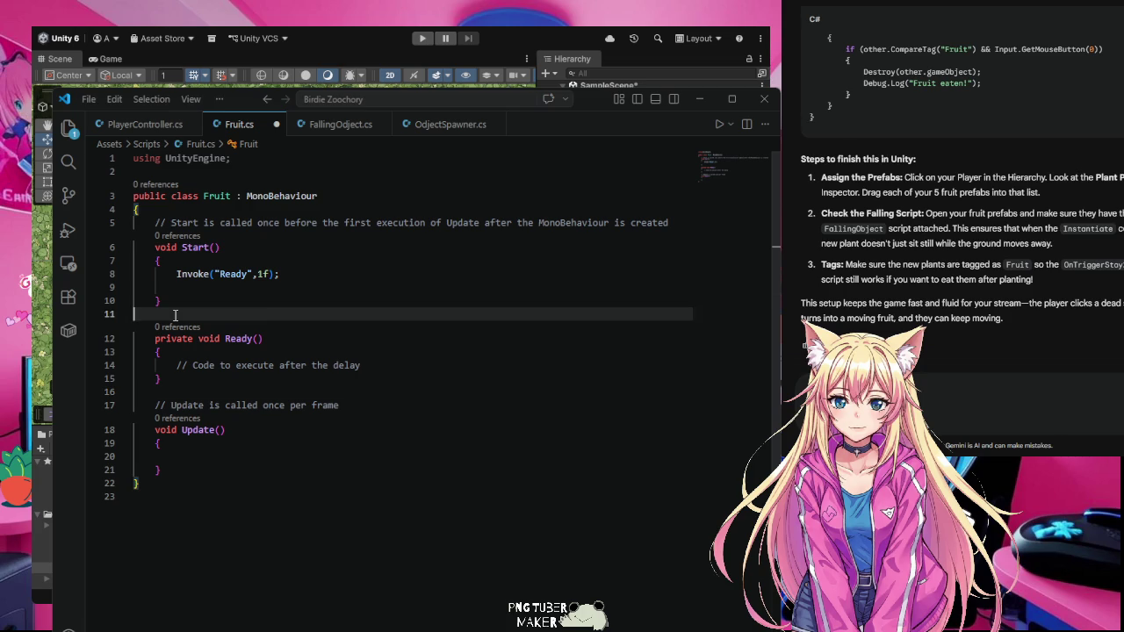
pyautogui.write('Public')
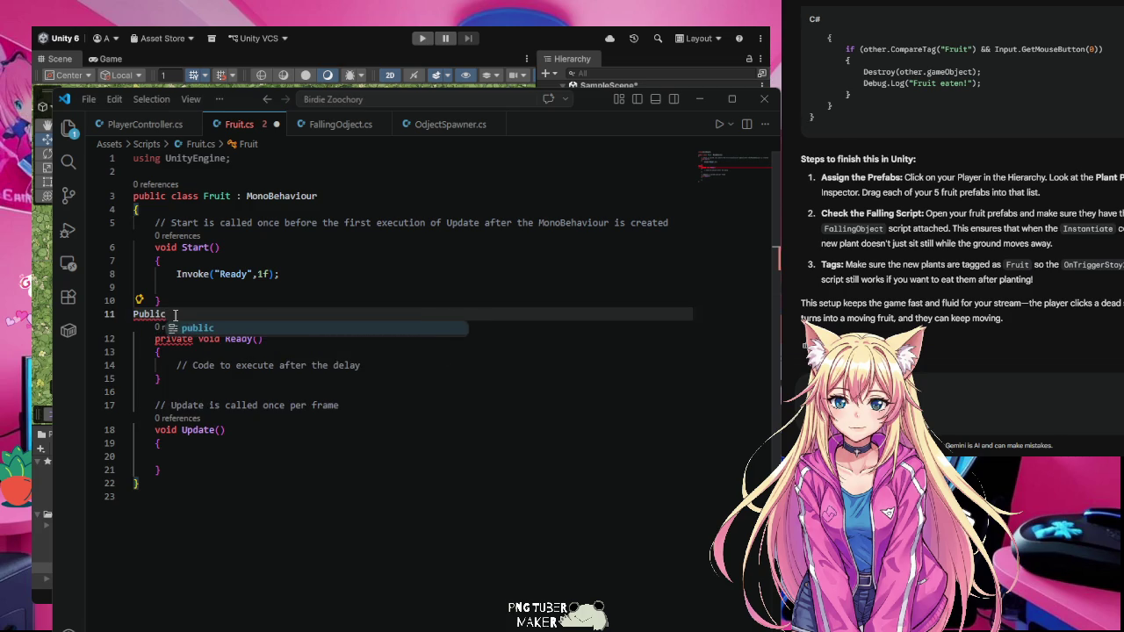
pyautogui.press('BackSpace')
pyautogui.press('BackSpace')
pyautogui.press('BackSpace')
pyautogui.press('BackSpace')
pyautogui.press('BackSpace')
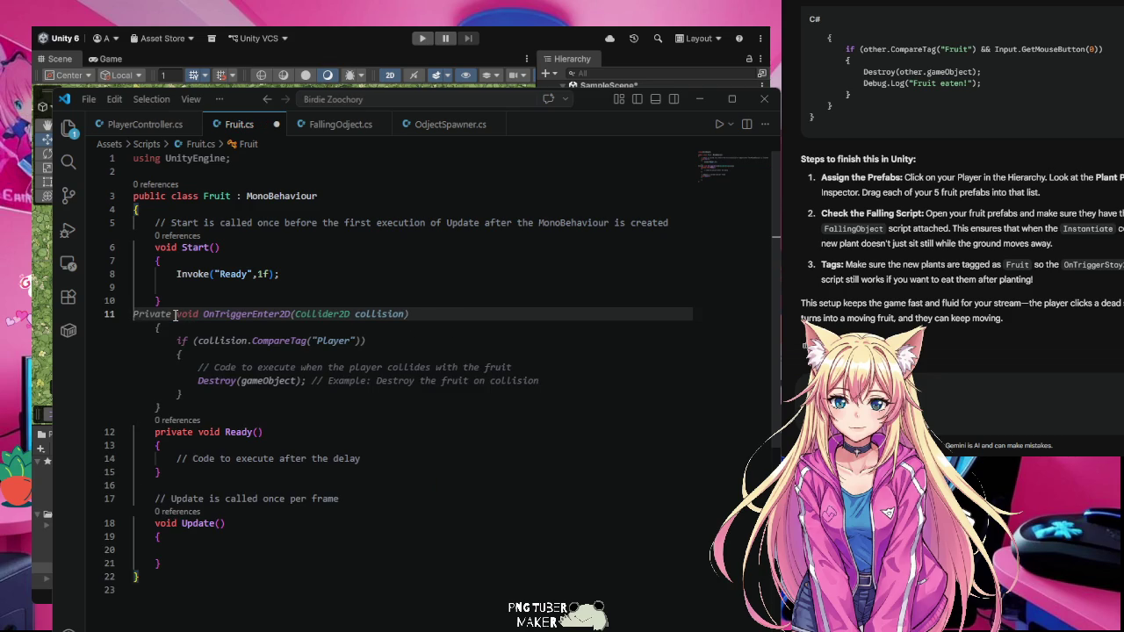
pyautogui.press('Escape')
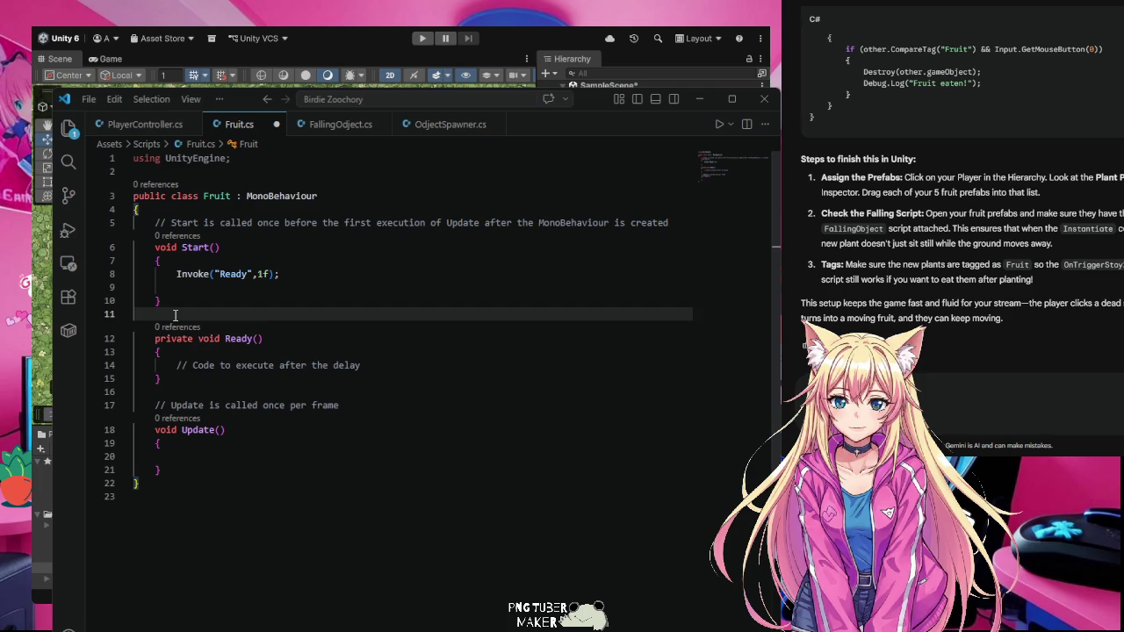
pyautogui.write('publi')
pyautogui.press('Tab')
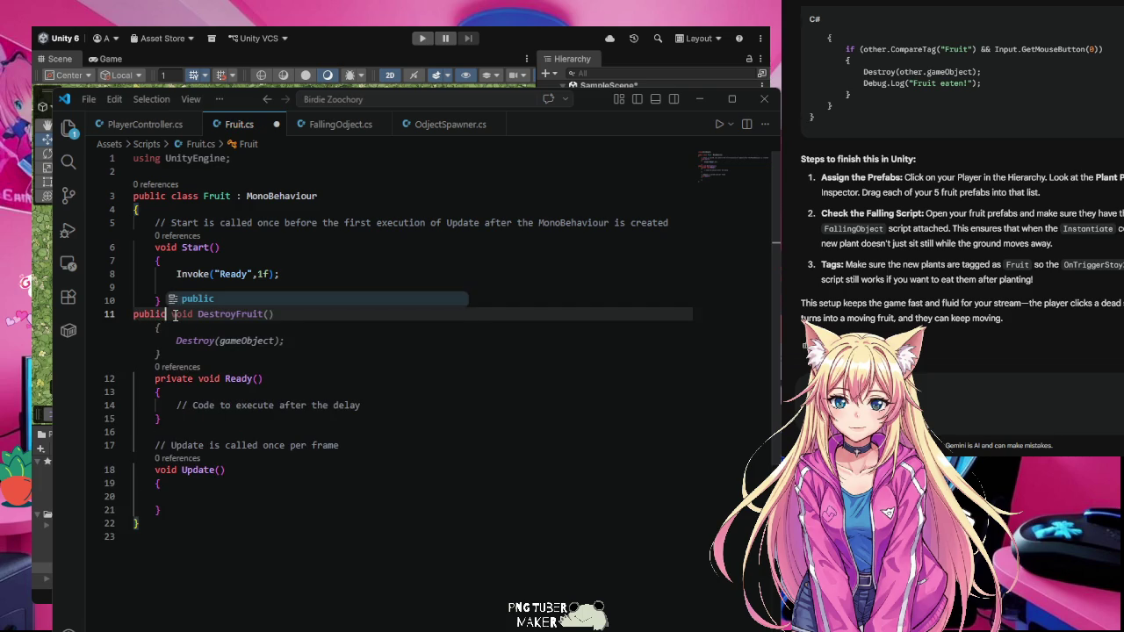
pyautogui.press('Escape')
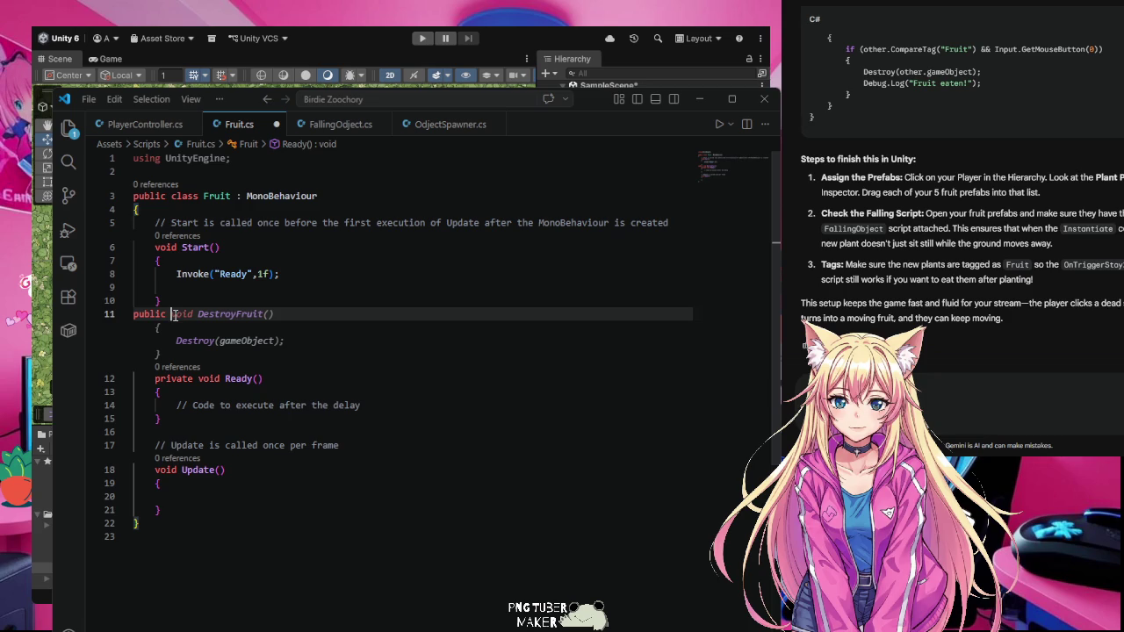
pyautogui.press('BackSpace')
pyautogui.press('BackSpace')
pyautogui.press('BackSpace')
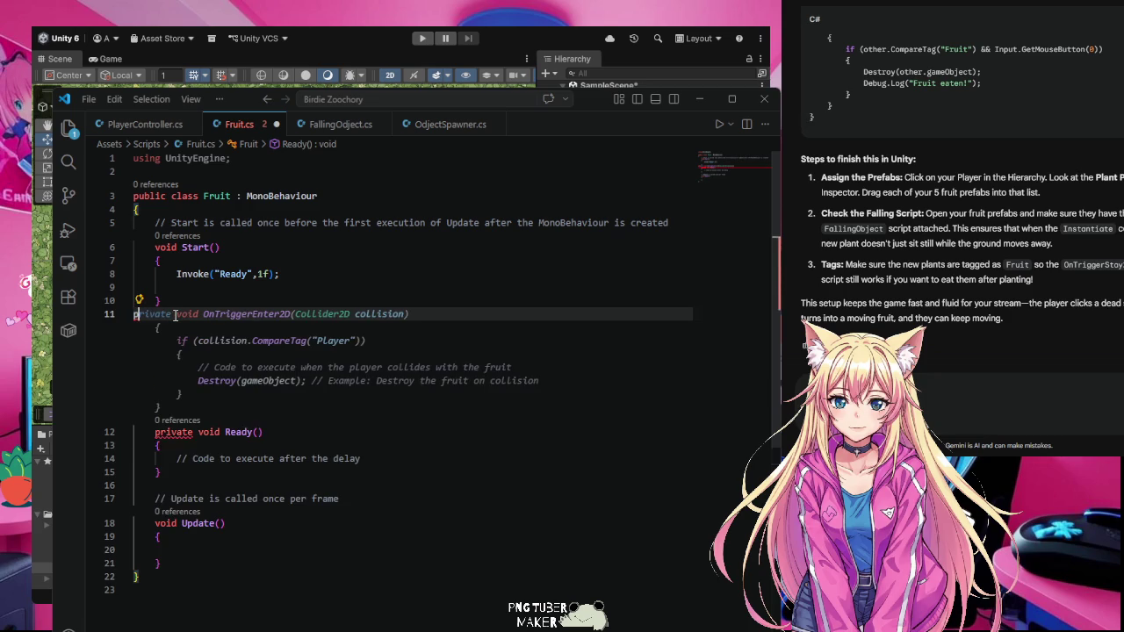
pyautogui.press('Escape')
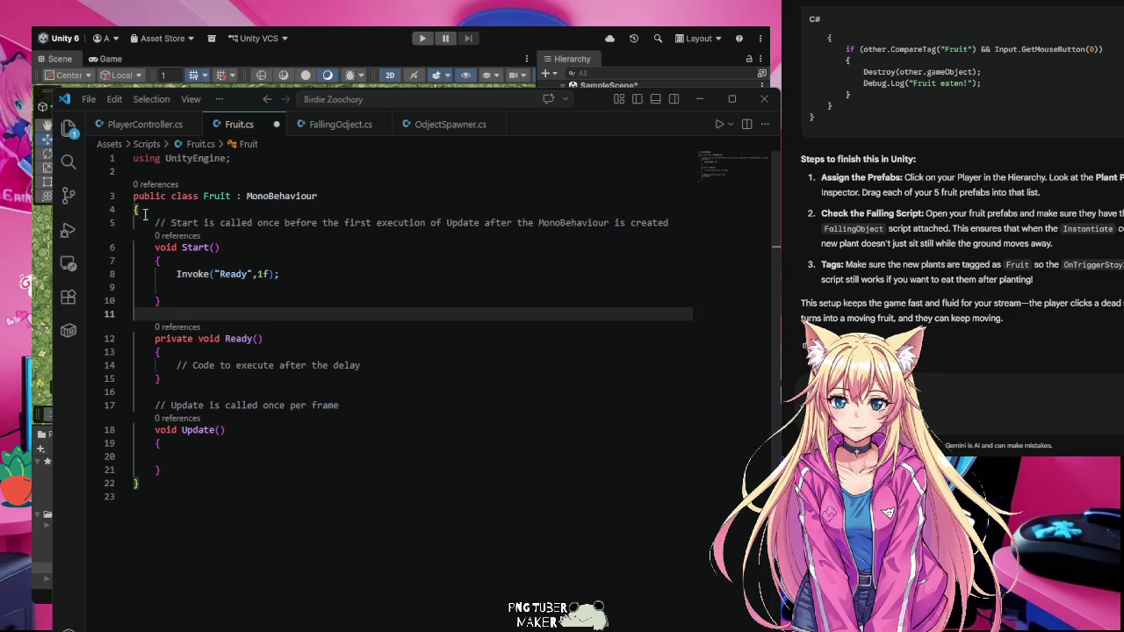
# - Insert a blank line between the Start comment and the Start() declaration
pyautogui.click(149, 226)
pyautogui.press('End')
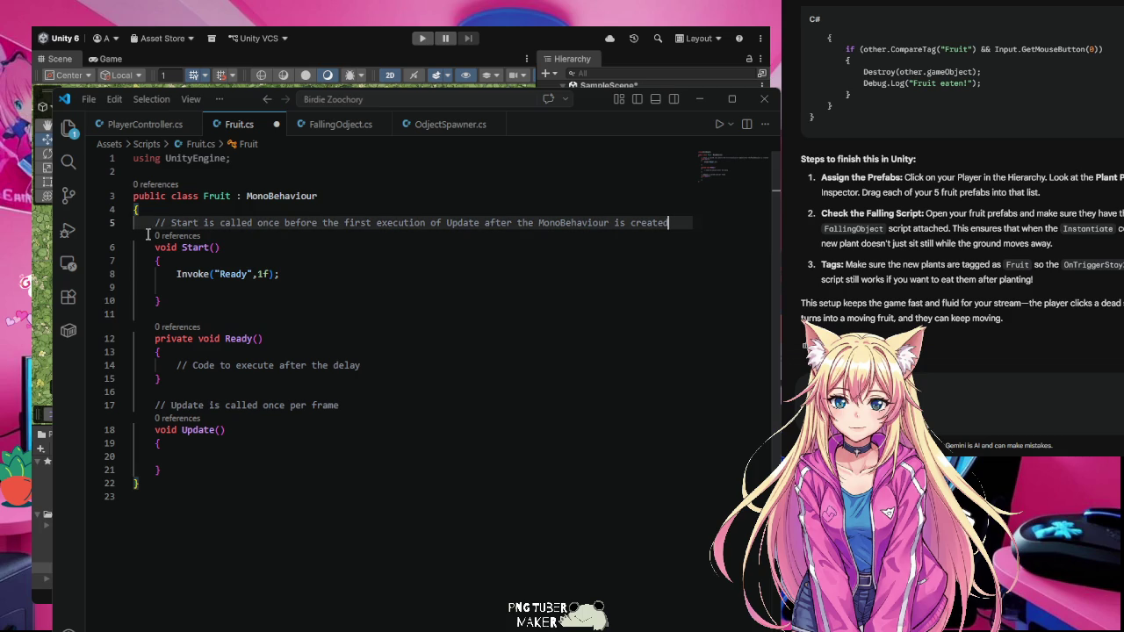
pyautogui.click(153, 248)
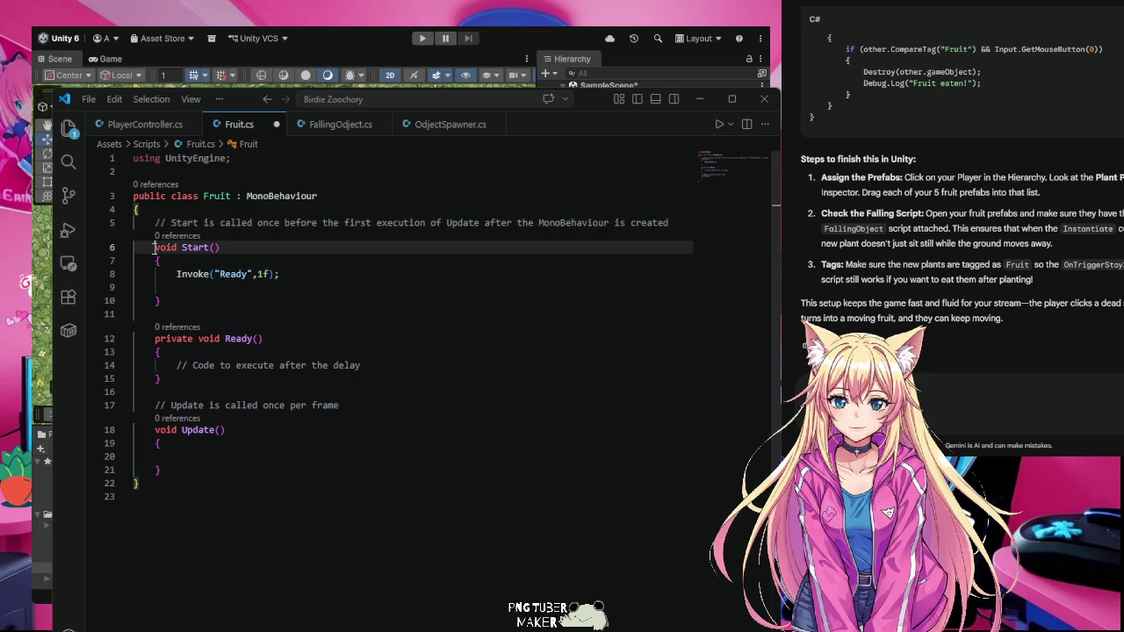
pyautogui.press('Return')
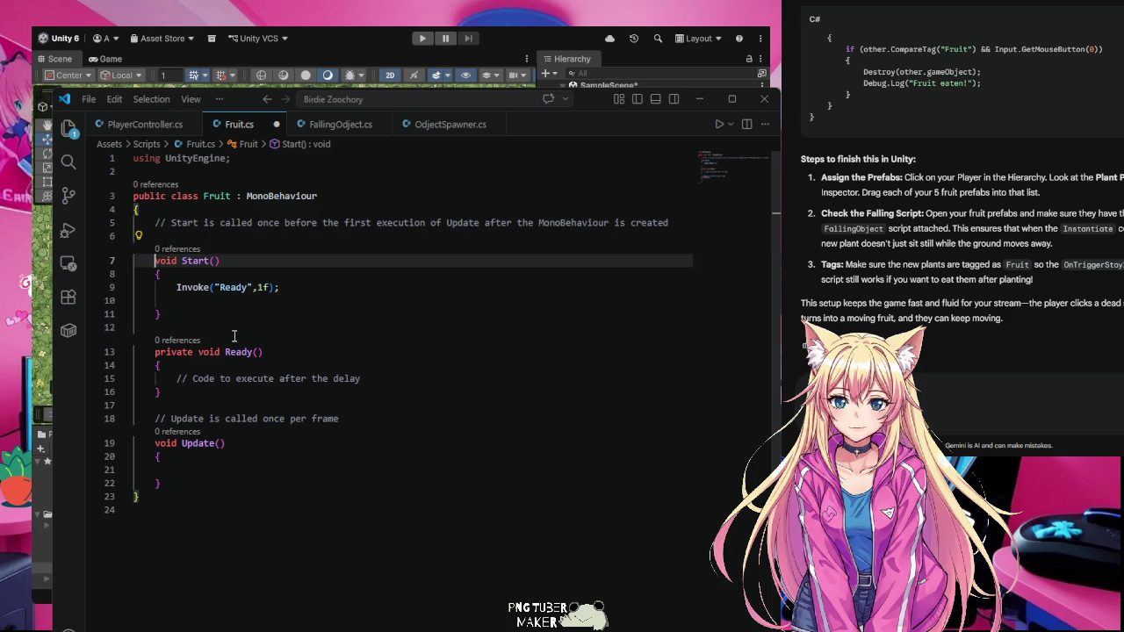
pyautogui.press('Up')
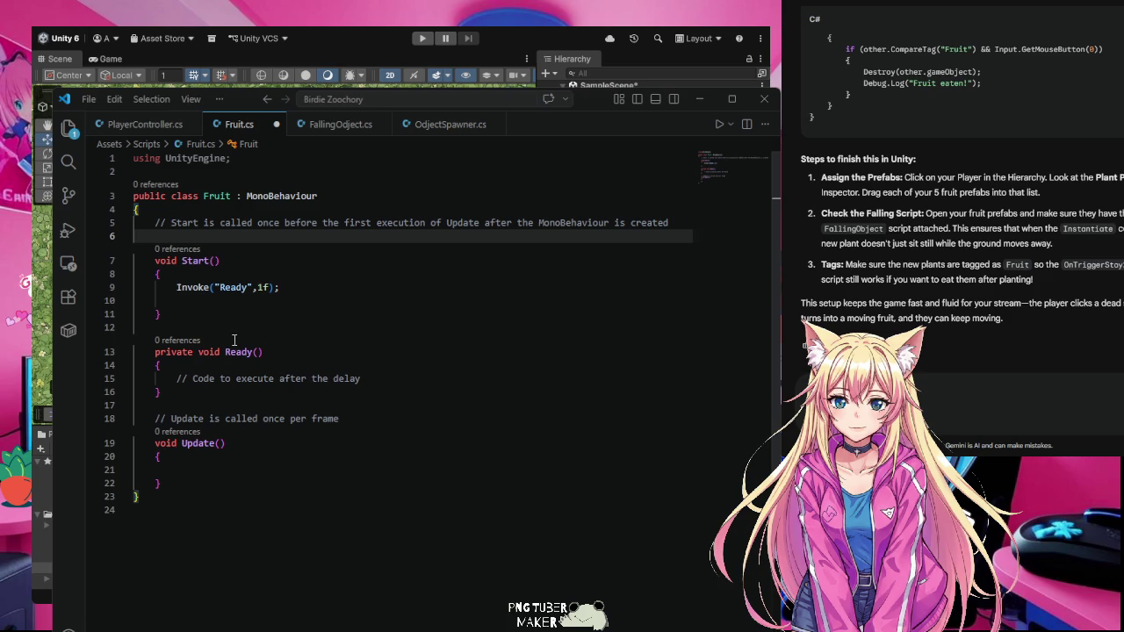
# - Declare public bool estable above Start() and return to the Unity editor
pyautogui.write('public ')
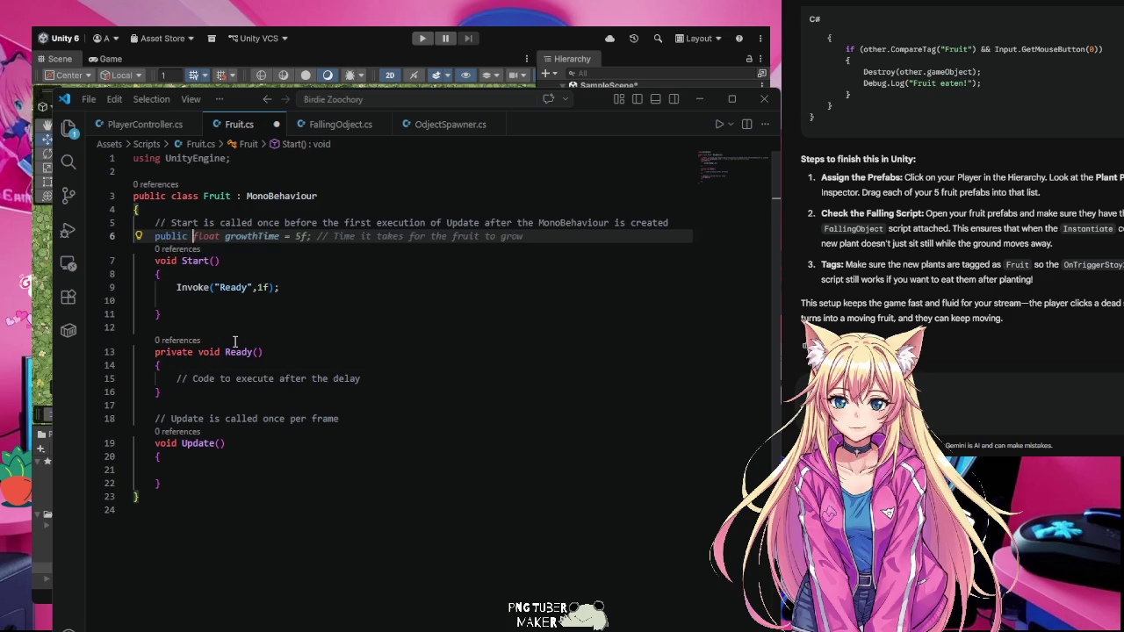
pyautogui.write('b')
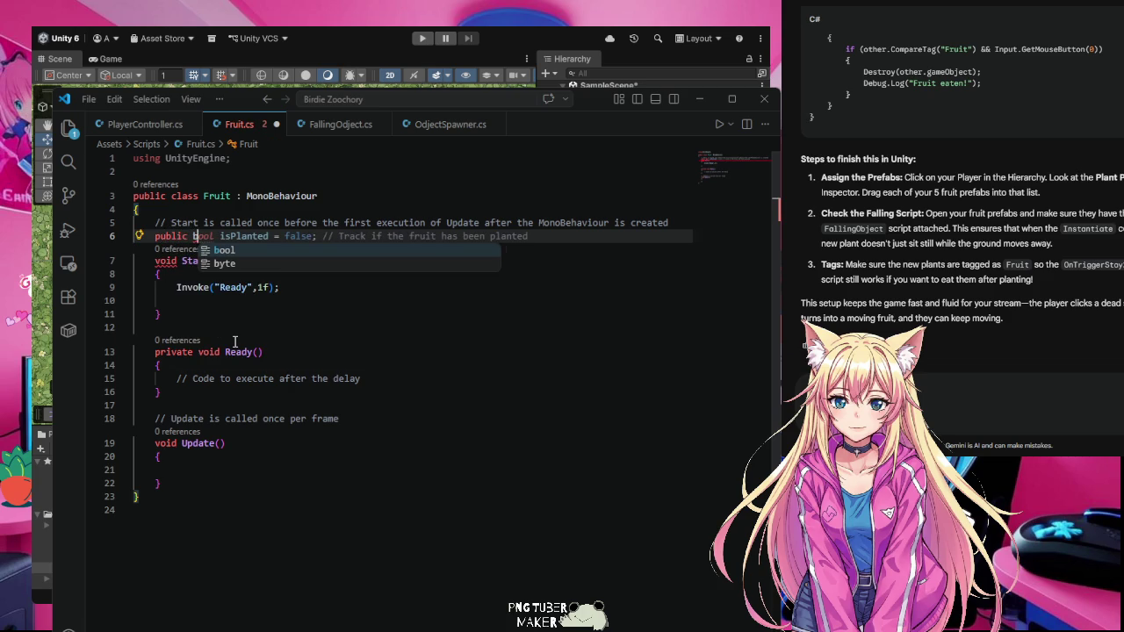
pyautogui.write('ool')
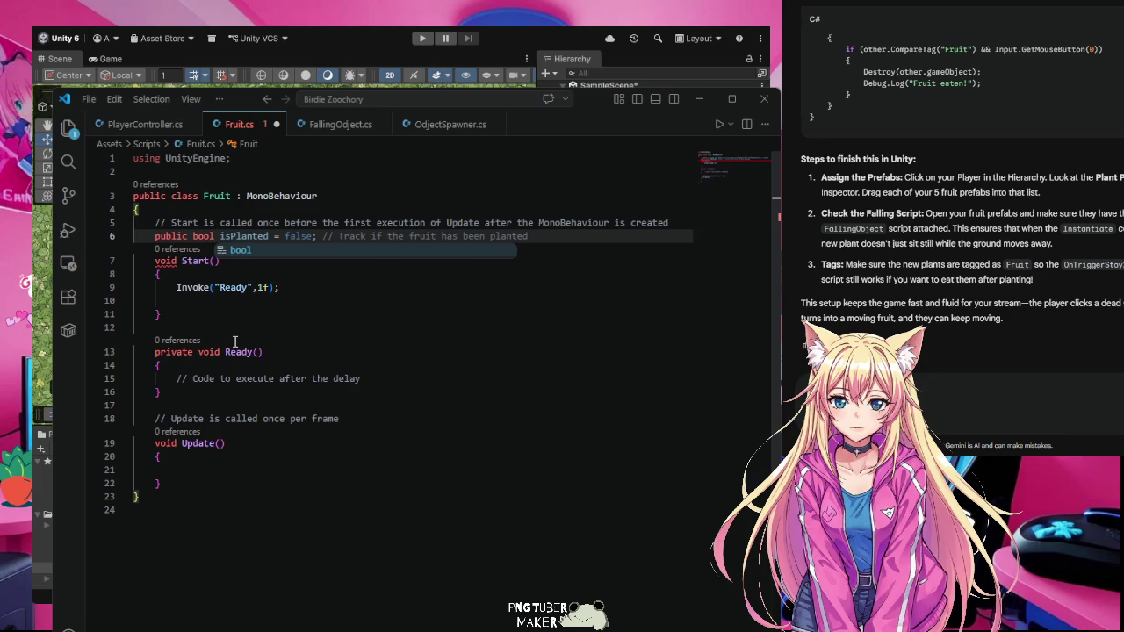
pyautogui.write(' estab')
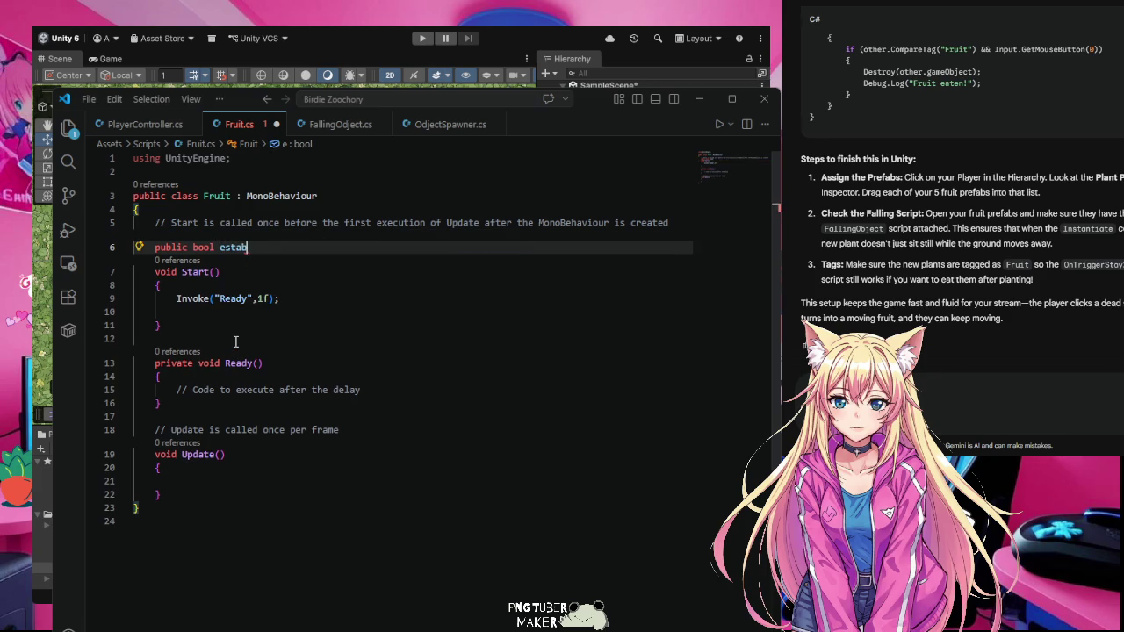
pyautogui.write('le')
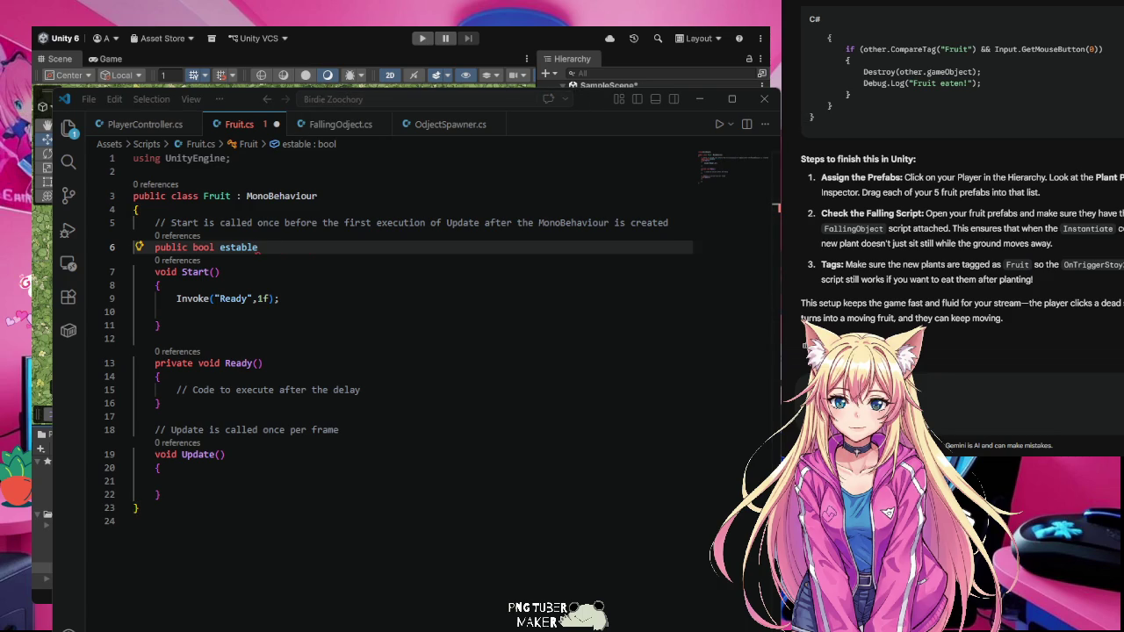
pyautogui.hotkey('alt', 'Tab')
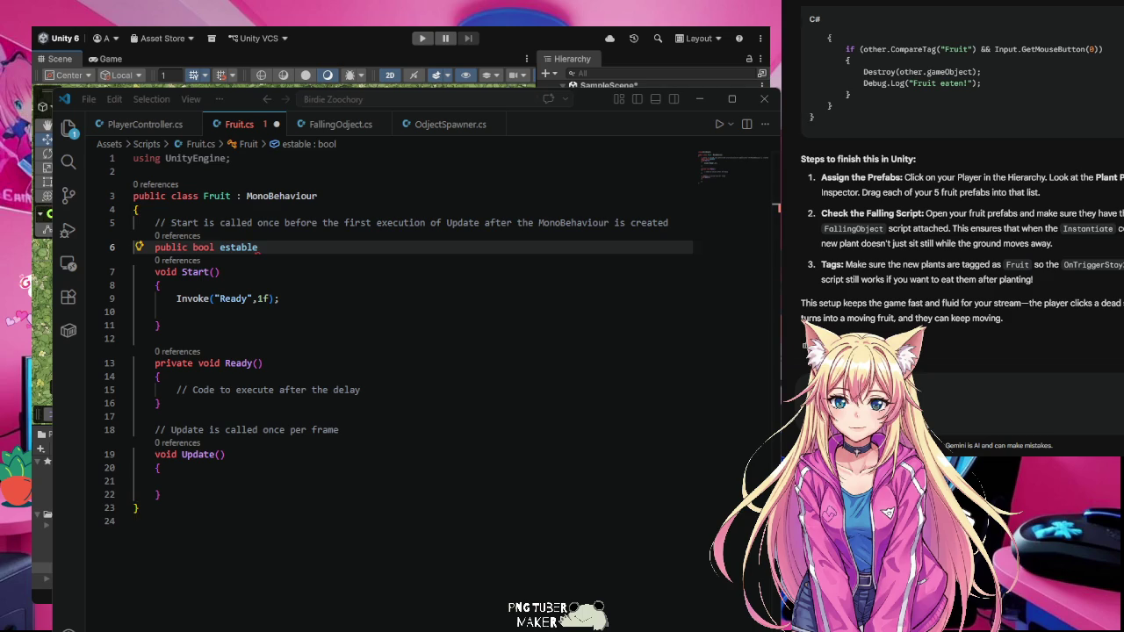
pyautogui.hotkey('alt', 'Tab')
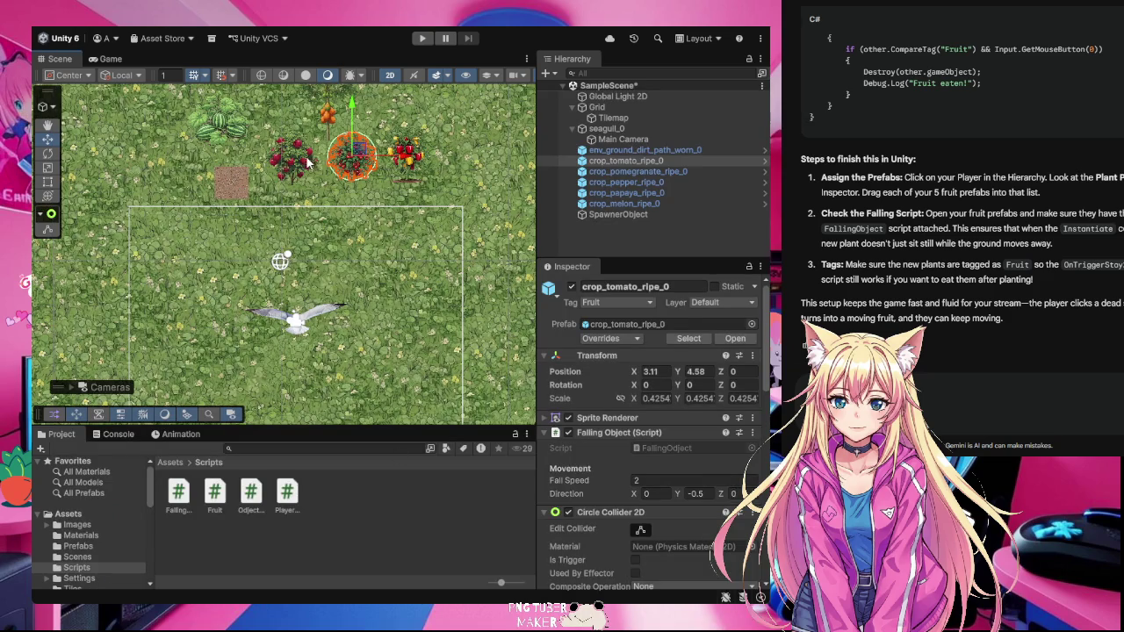
# - Rearrange the melon, dirt tile, pomegranate and tomato into a neat row
pyautogui.click(296, 164)
pyautogui.click(221, 123)
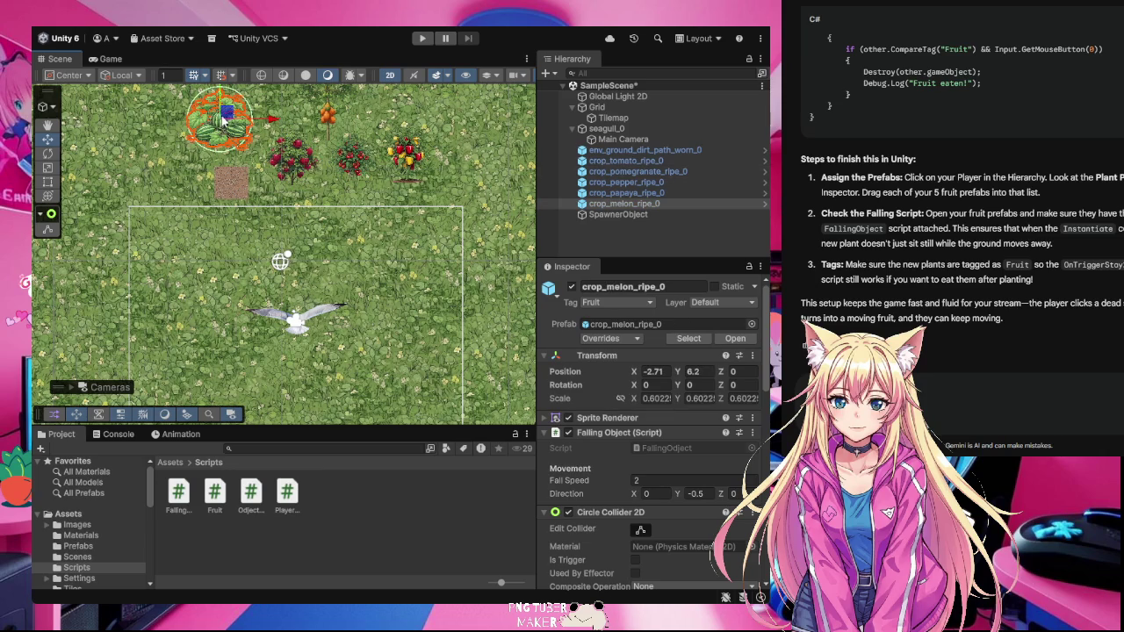
pyautogui.moveTo(223, 121)
pyautogui.mouseDown()
pyautogui.moveTo(175, 118)
pyautogui.moveTo(160, 142)
pyautogui.mouseUp()
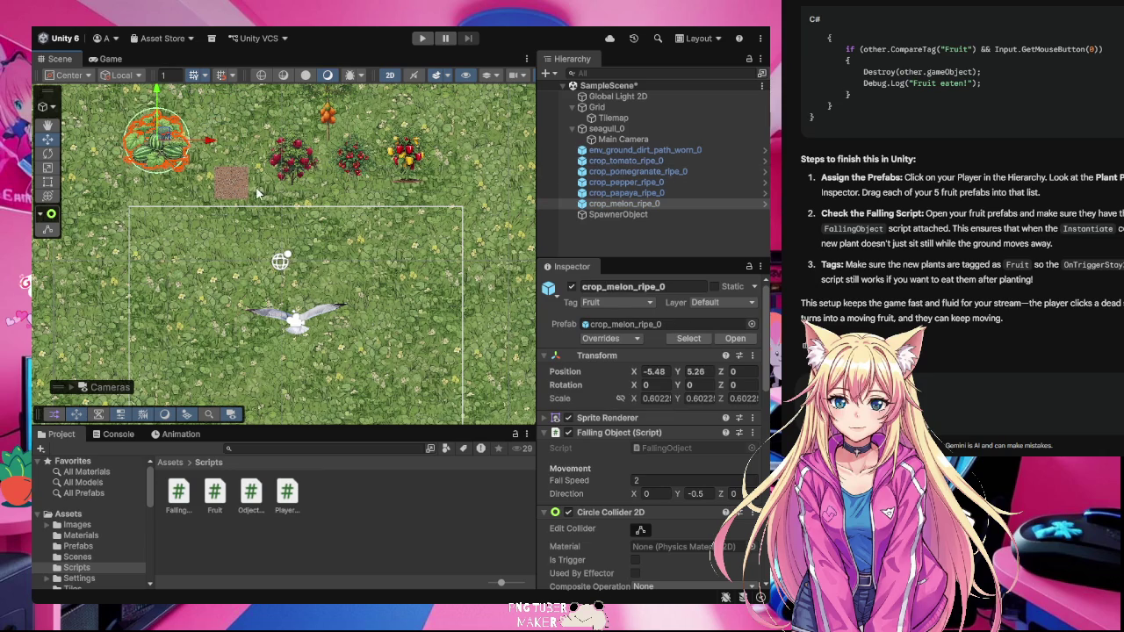
pyautogui.click(241, 190)
pyautogui.moveTo(237, 186); pyautogui.dragTo(226, 136)
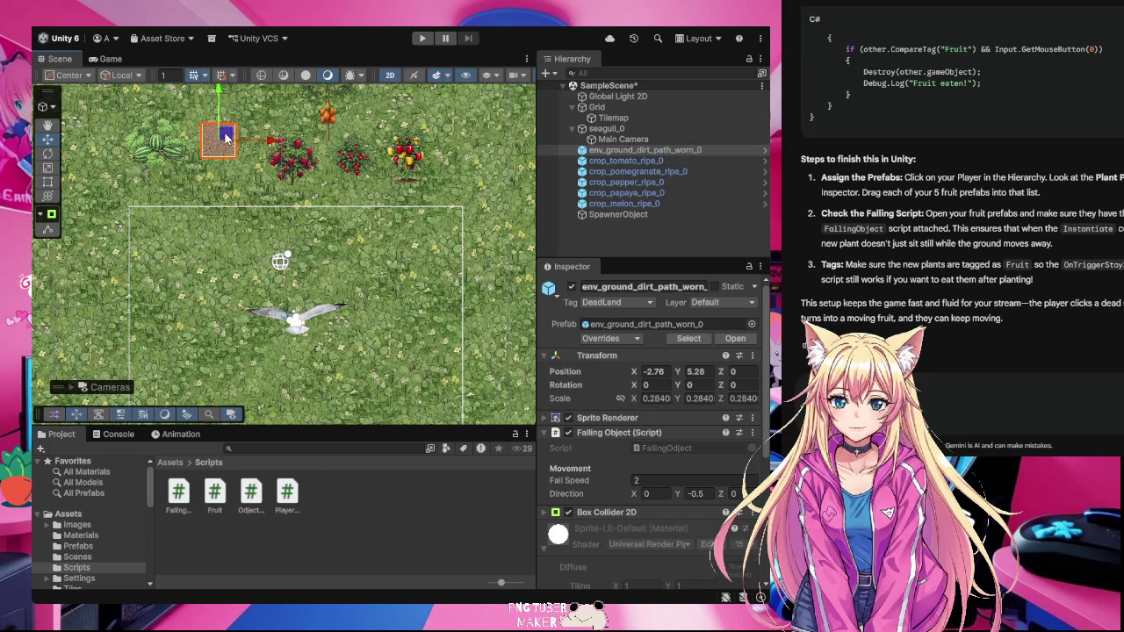
pyautogui.click(293, 157)
pyautogui.moveTo(293, 157)
pyautogui.mouseDown()
pyautogui.moveTo(287, 130)
pyautogui.moveTo(327, 131)
pyautogui.mouseUp()
pyautogui.click(330, 107)
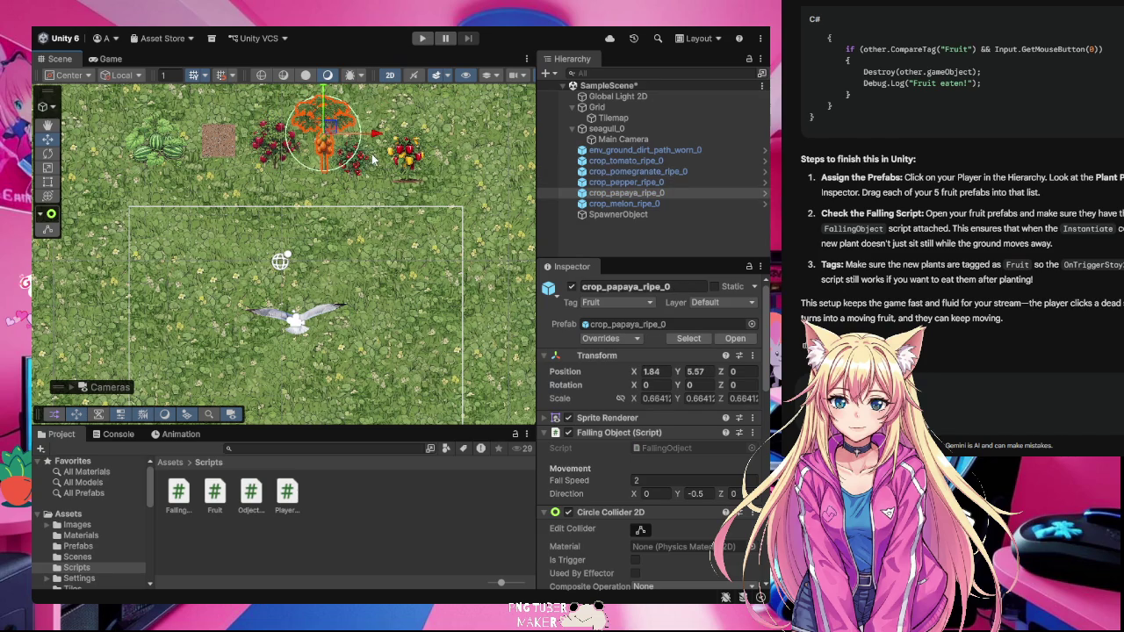
pyautogui.moveTo(358, 170)
pyautogui.mouseDown()
pyautogui.moveTo(373, 132)
pyautogui.moveTo(439, 141)
pyautogui.moveTo(376, 141)
pyautogui.mouseUp()
# - Inspect the worn dirt path tile: DeadLand tag, Fall Speed 2
pyautogui.click(374, 141)
pyautogui.click(226, 141)
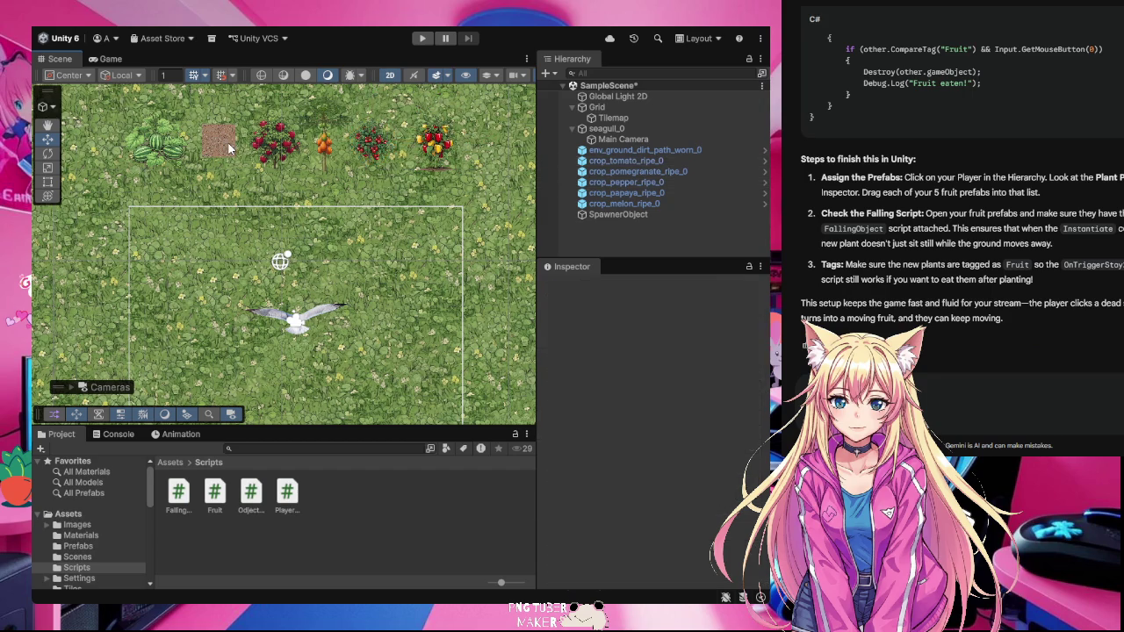
pyautogui.click(222, 141)
pyautogui.scroll(-3, 306, 205)
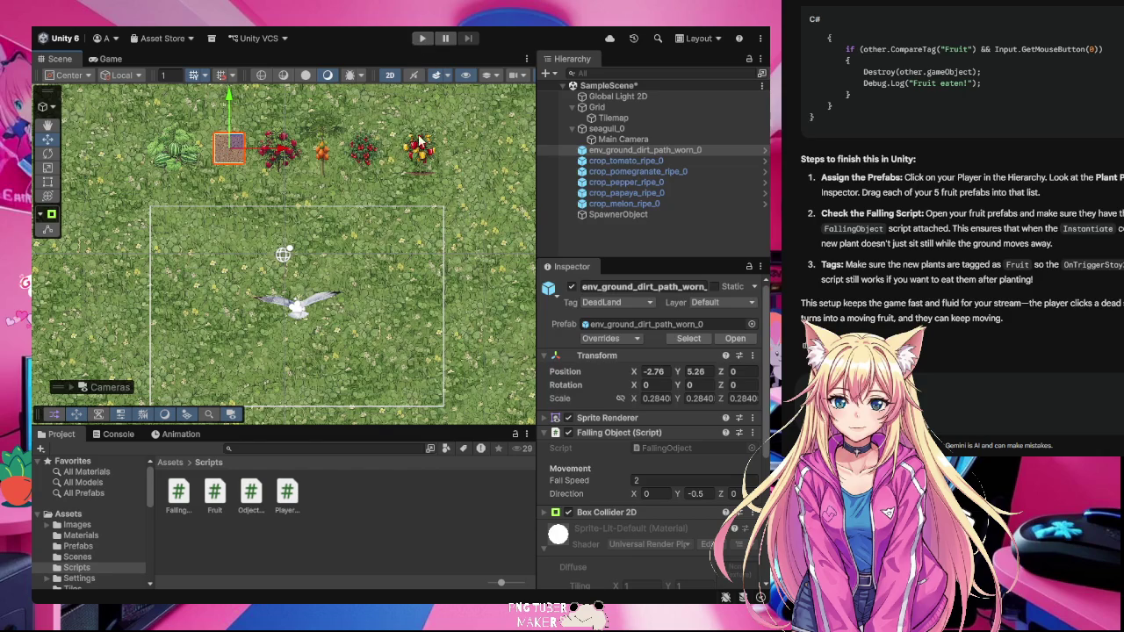
# - Start the game and inspect seagull_0's components in the Inspector
pyautogui.click(423, 38)
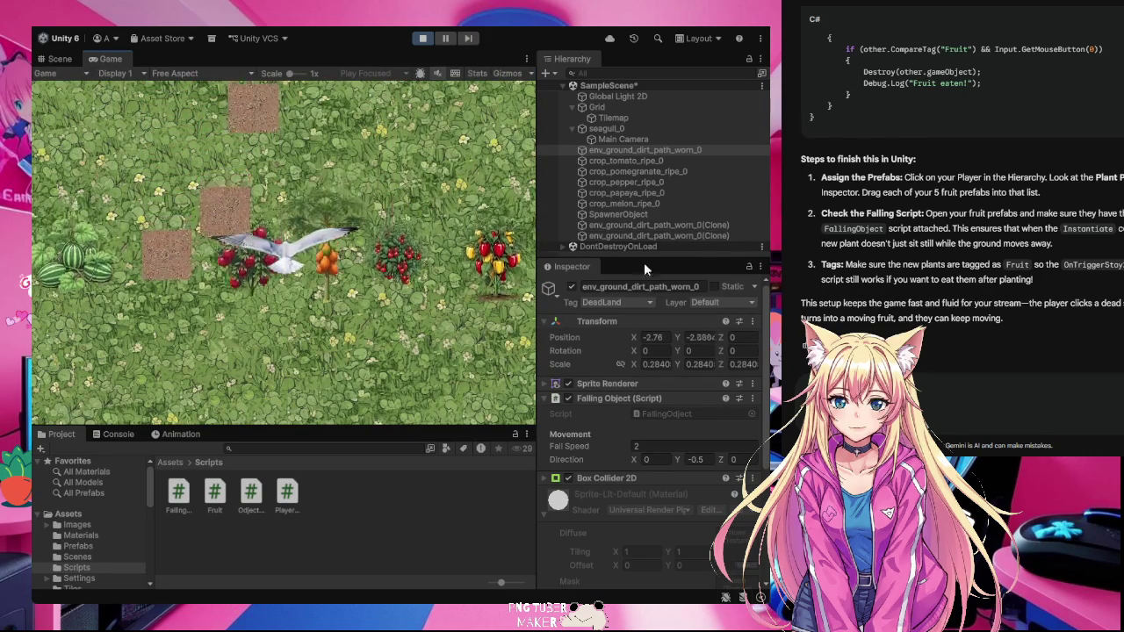
pyautogui.click(644, 130)
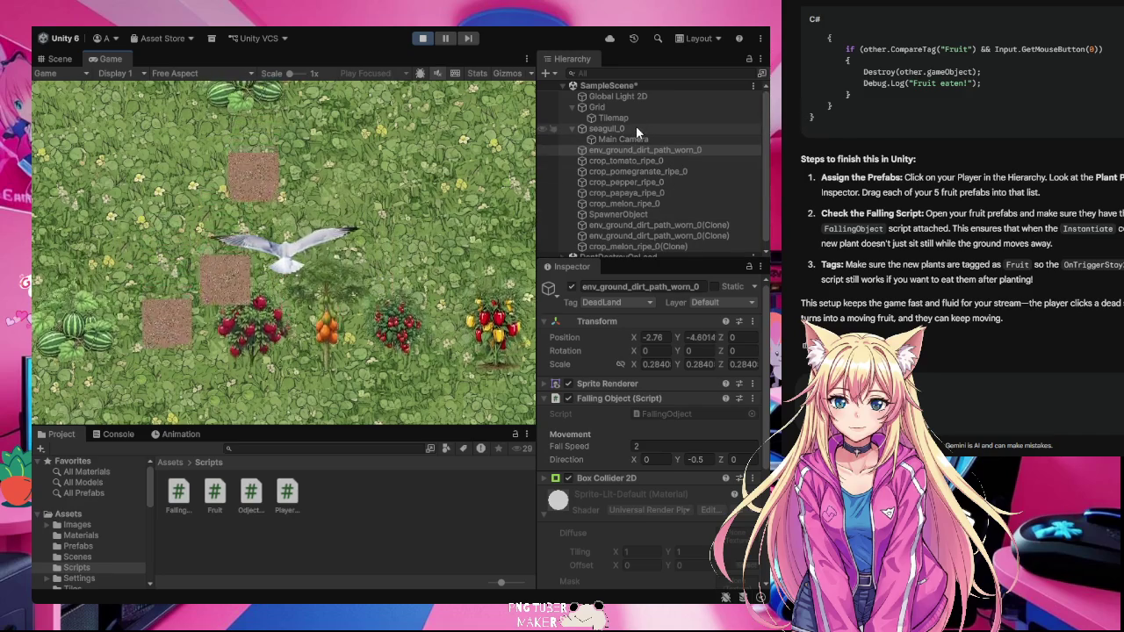
pyautogui.scroll(-2, 637, 470)
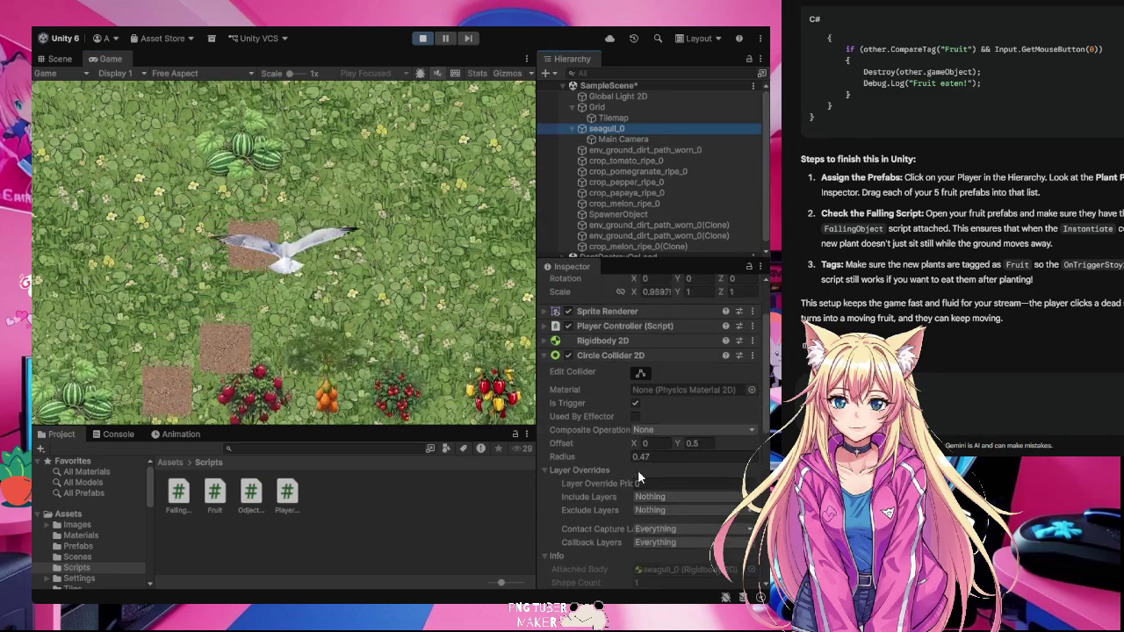
pyautogui.scroll(1, 638, 469)
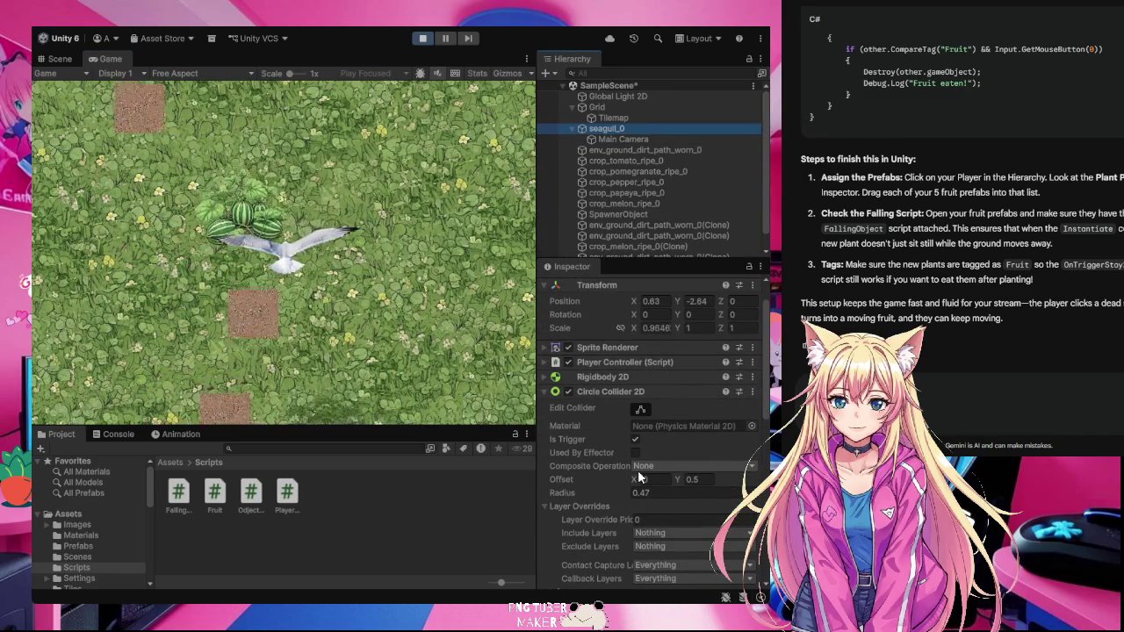
# - Collapse the seagull's Circle Collider 2D, Player Controller and material panels, then view SpawnerObject
pyautogui.click(544, 390)
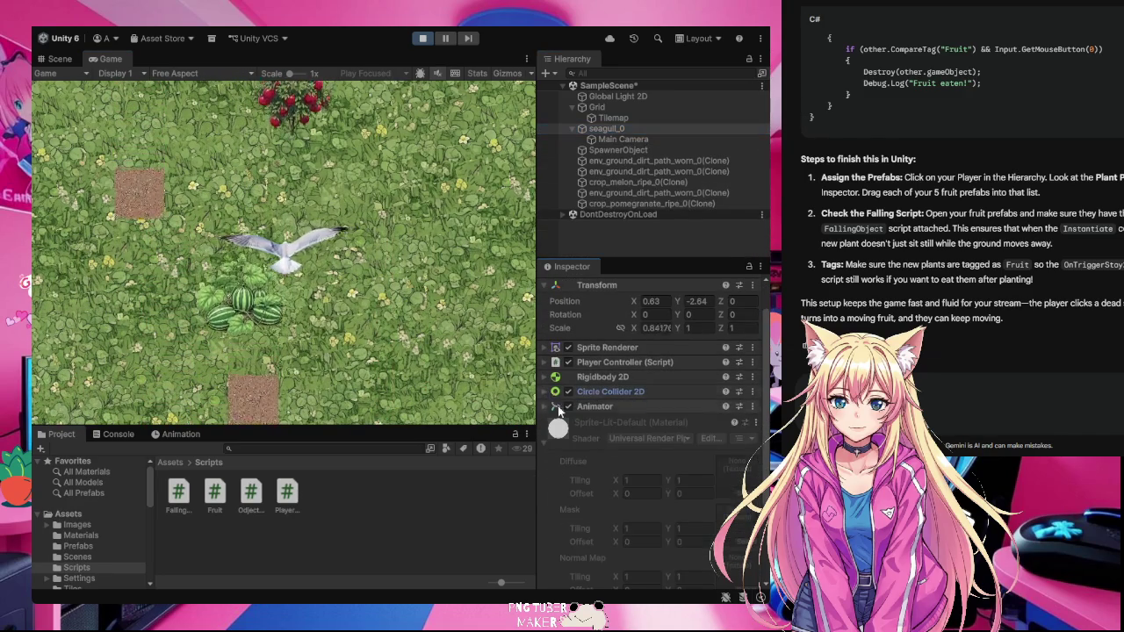
pyautogui.click(543, 362)
pyautogui.click(542, 361)
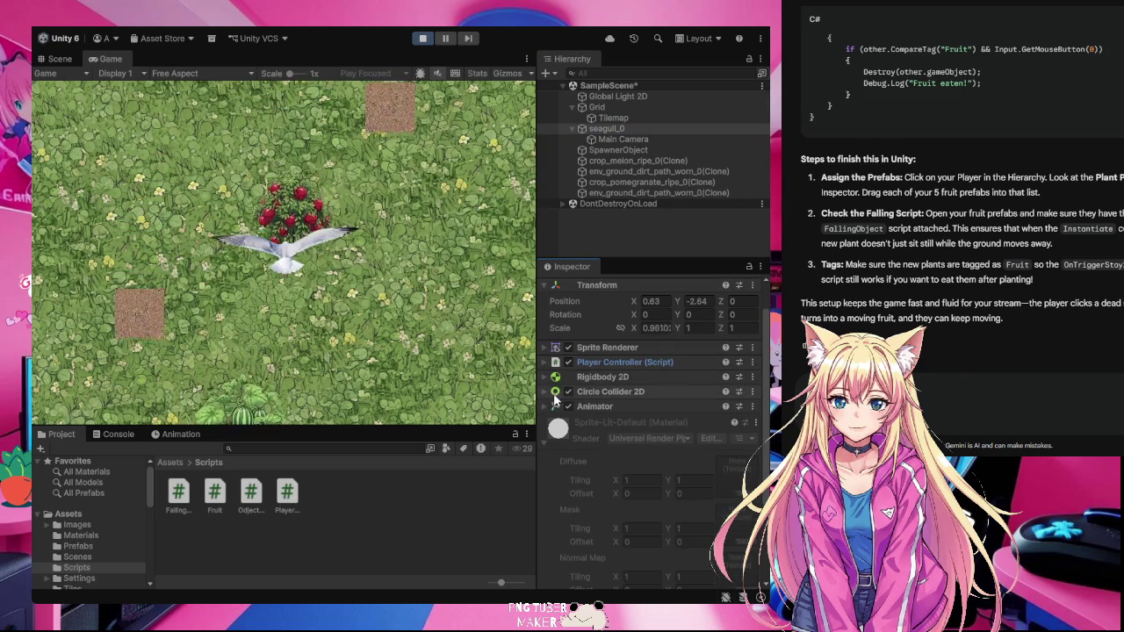
pyautogui.scroll(-3, 553, 399)
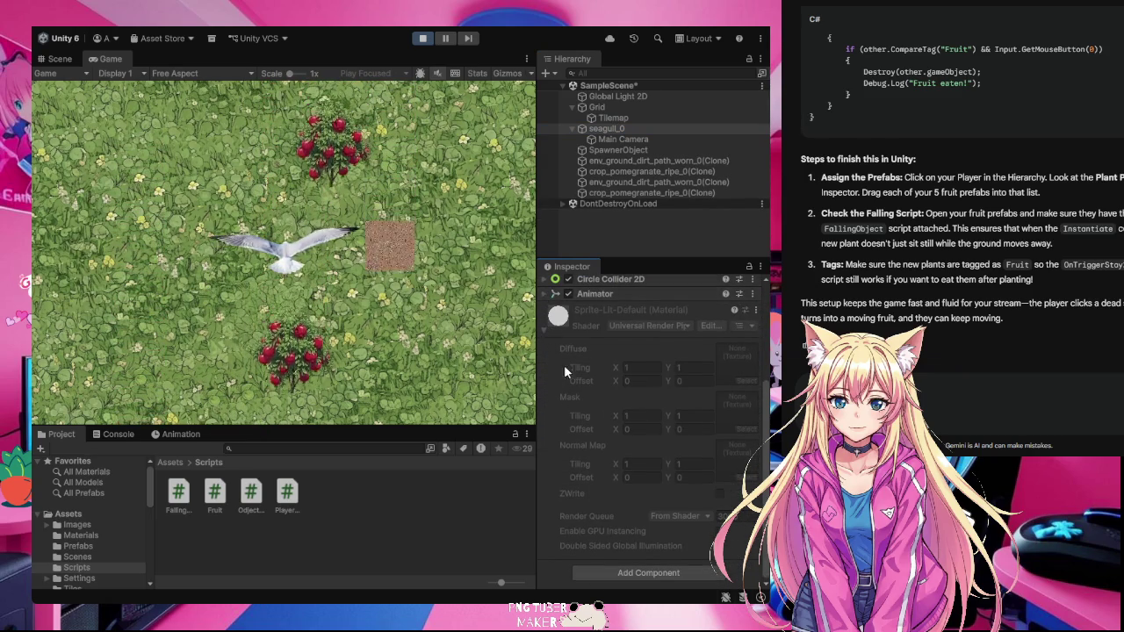
pyautogui.scroll(1, 563, 379)
pyautogui.click(542, 365)
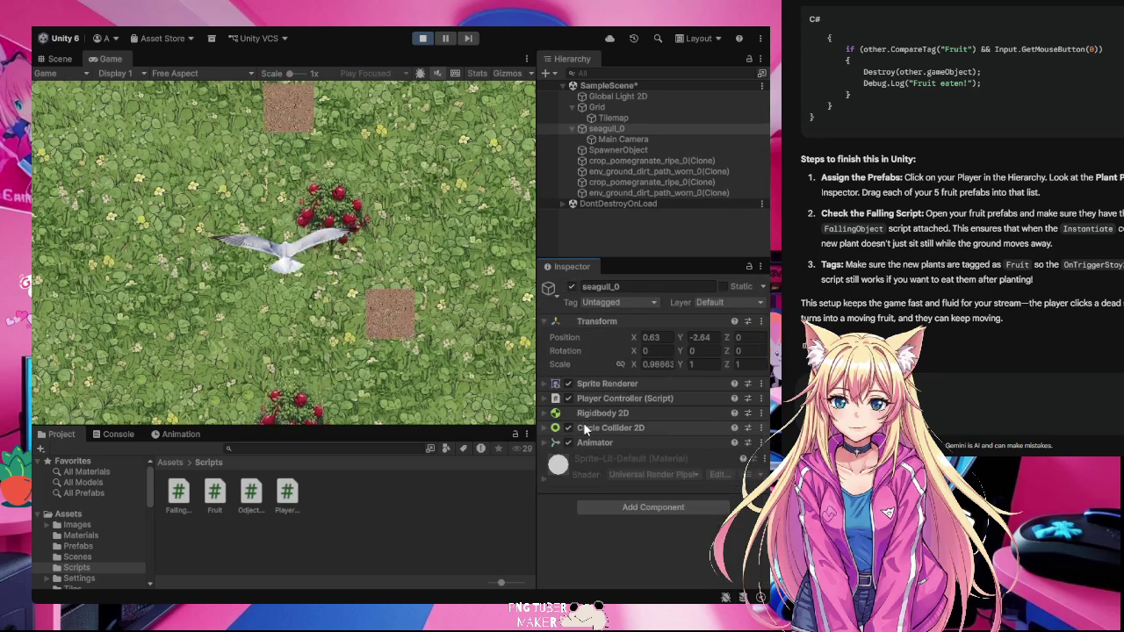
pyautogui.click(644, 149)
pyautogui.scroll(-1, 623, 411)
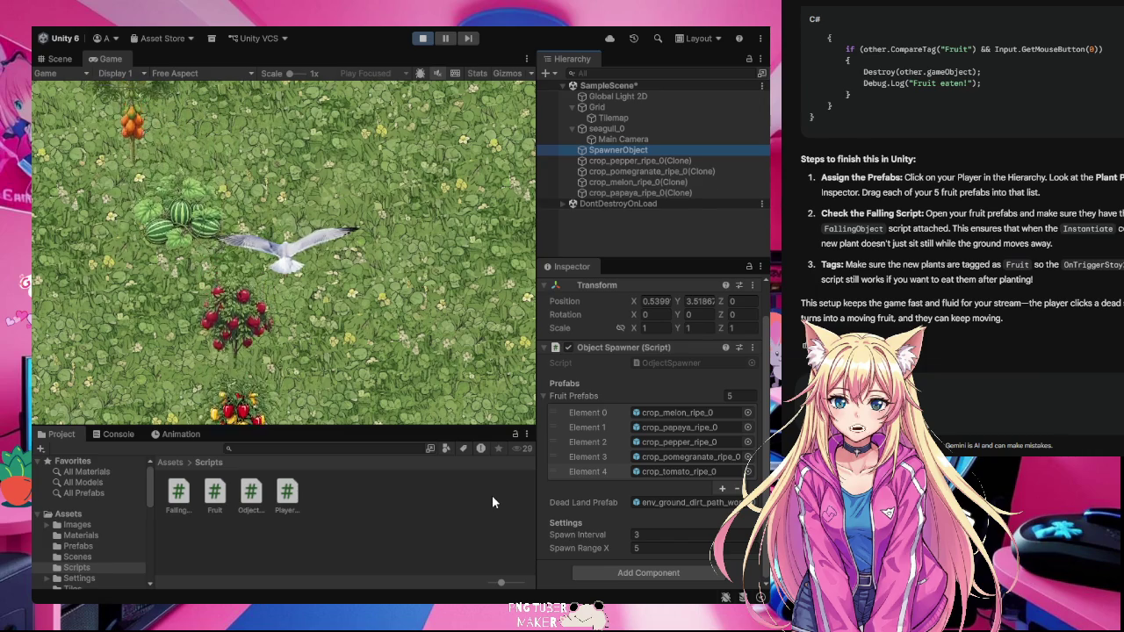
# - Exit Play mode with Ctrl+P, leaving the spawner's Spawn Interval at 3
pyautogui.click(634, 534)
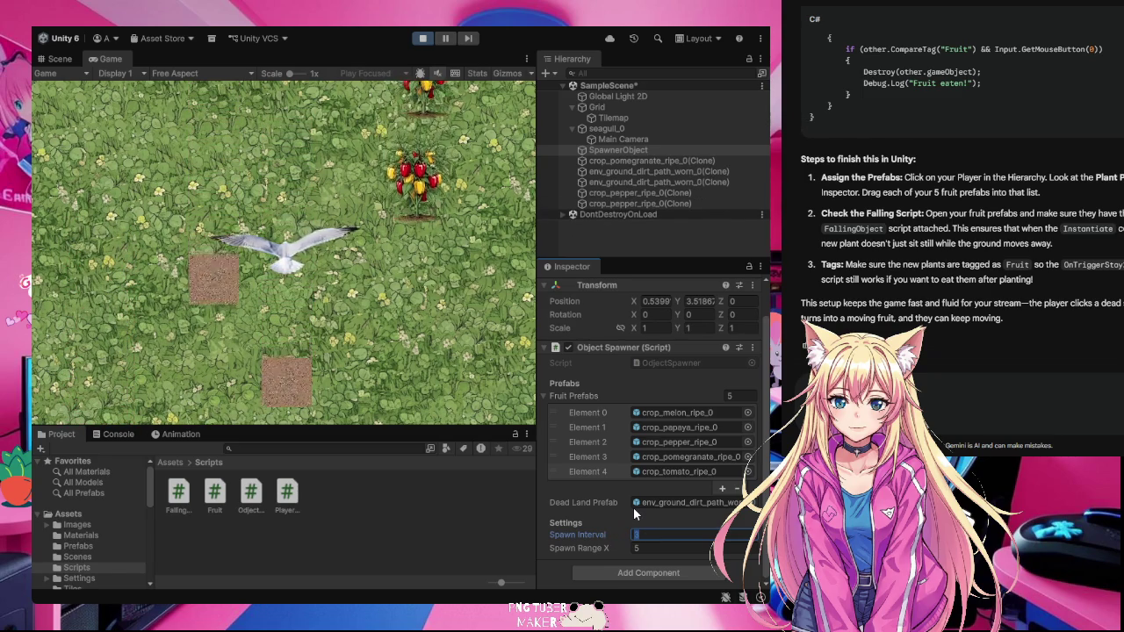
pyautogui.hotkey('ctrl', 'p')
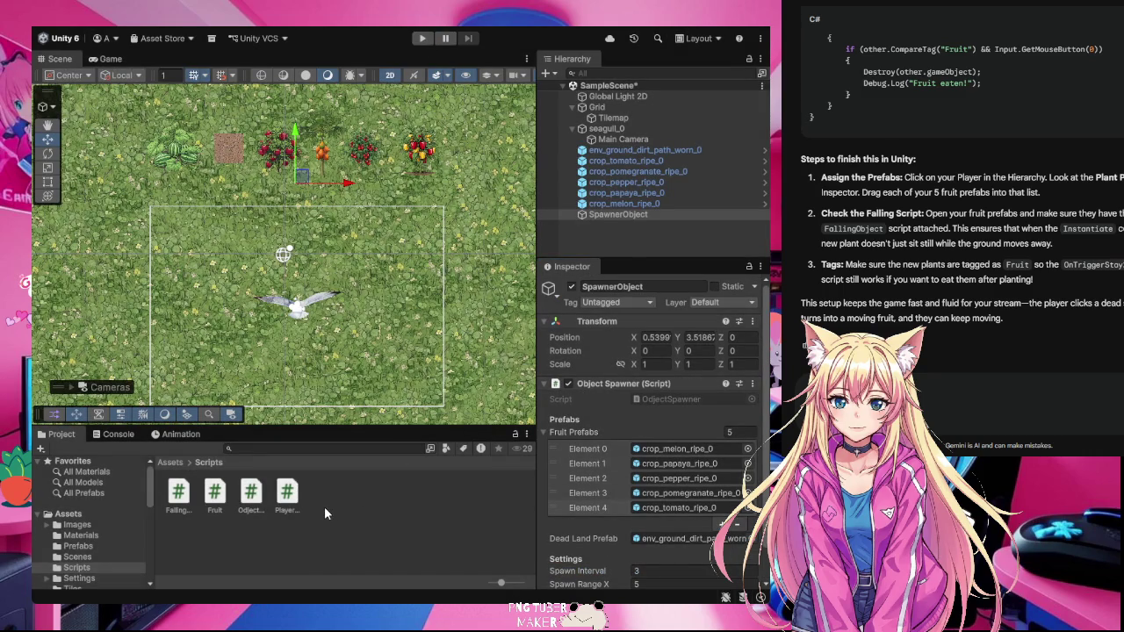
# - Open ObjectSpawner.cs from Assets > Scripts in the code editor
pyautogui.click(645, 512)
pyautogui.click(266, 530)
pyautogui.doubleClick(252, 502)
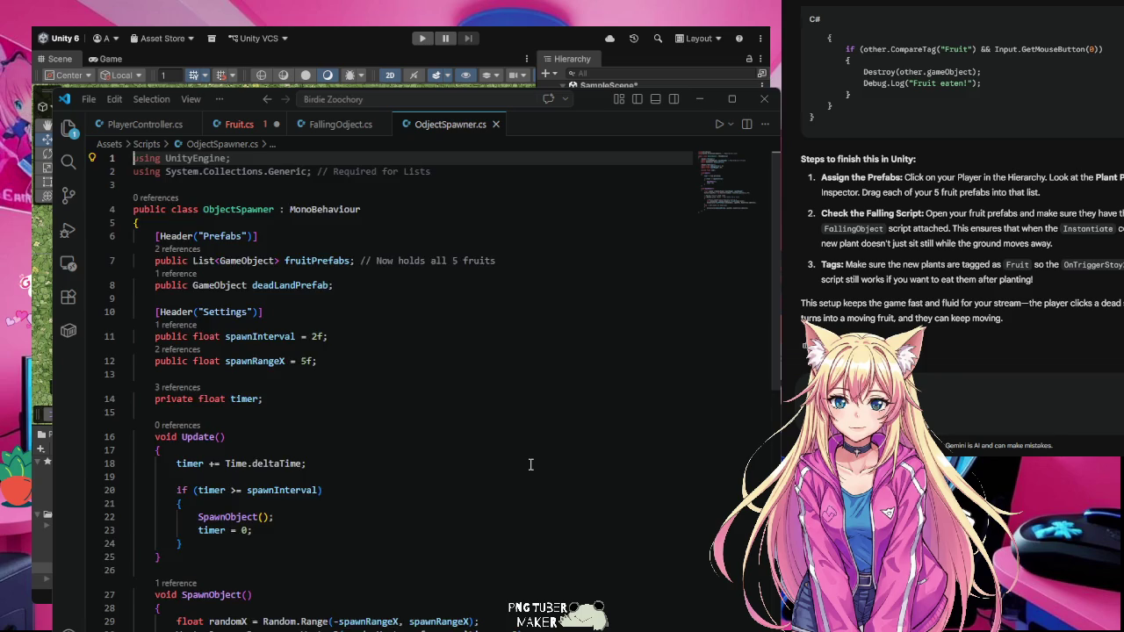
pyautogui.scroll(-1, 530, 464)
pyautogui.scroll(-1, 530, 464)
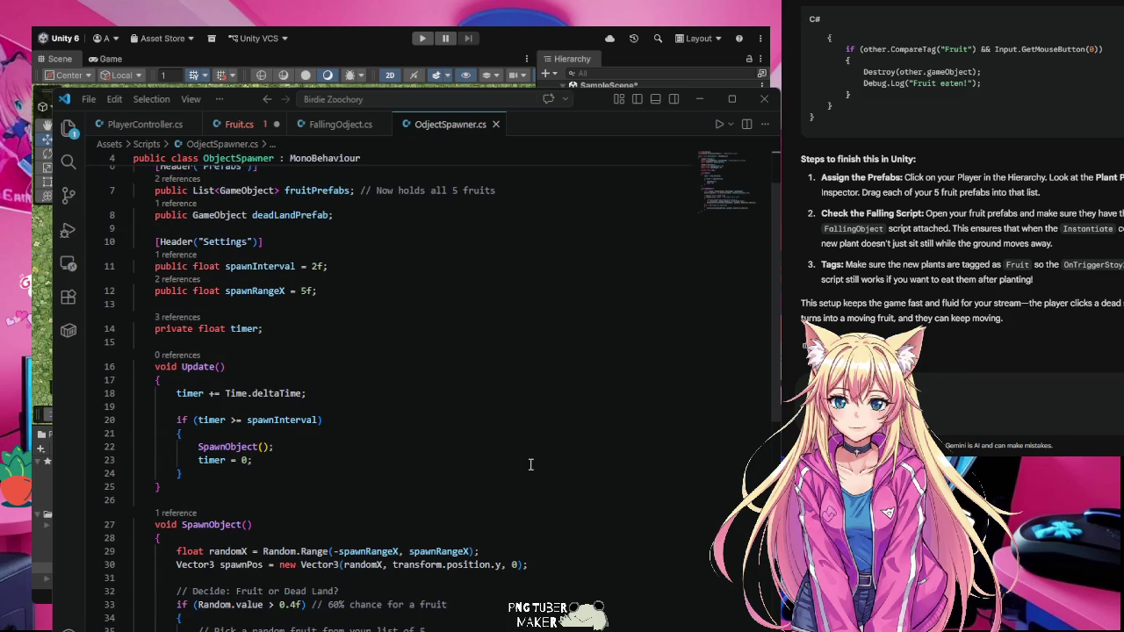
pyautogui.scroll(-1, 530, 464)
pyautogui.scroll(-2, 530, 465)
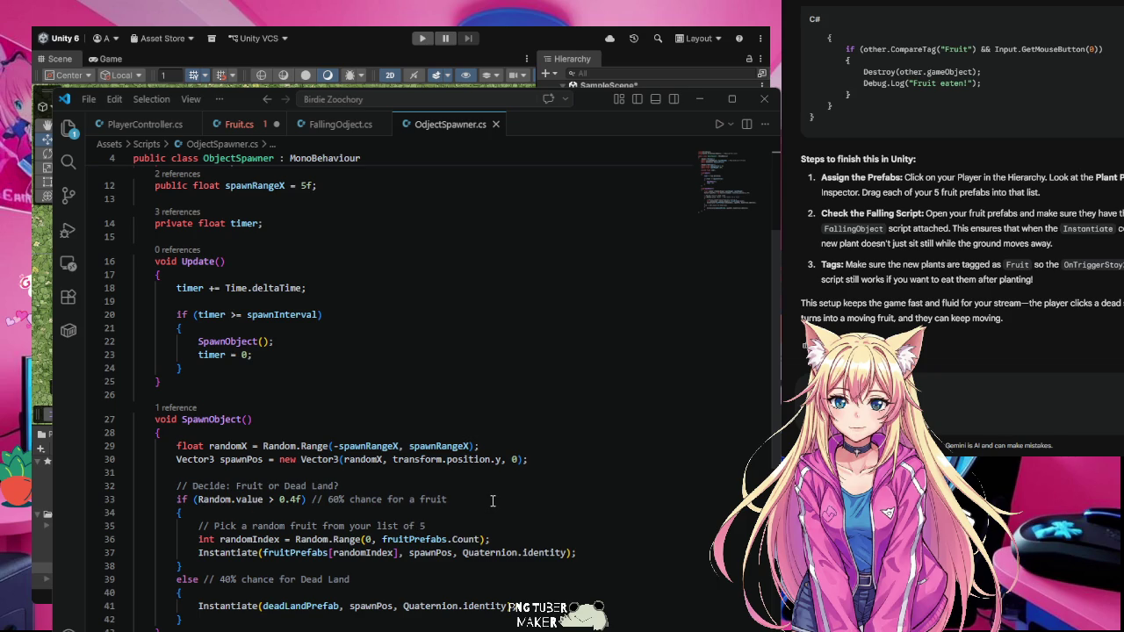
pyautogui.scroll(-1, 492, 500)
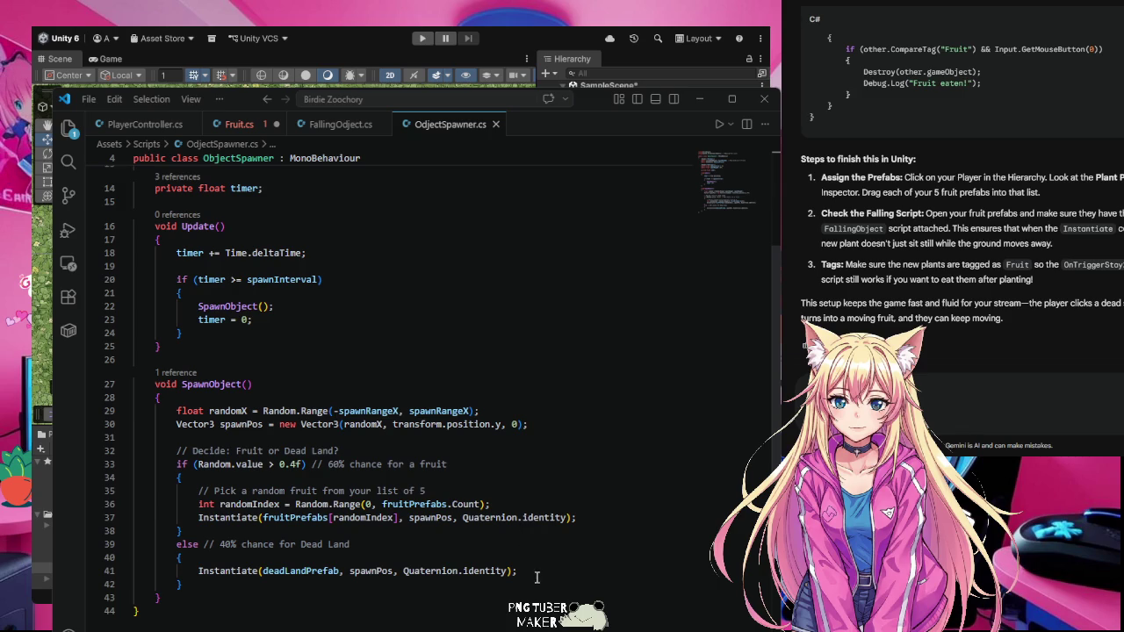
# - Copy lines 28–41 of SpawnObject, from the random position through both Instantiate calls
pyautogui.moveTo(518, 571)
pyautogui.mouseDown()
pyautogui.moveTo(176, 477)
pyautogui.moveTo(186, 397)
pyautogui.mouseUp()
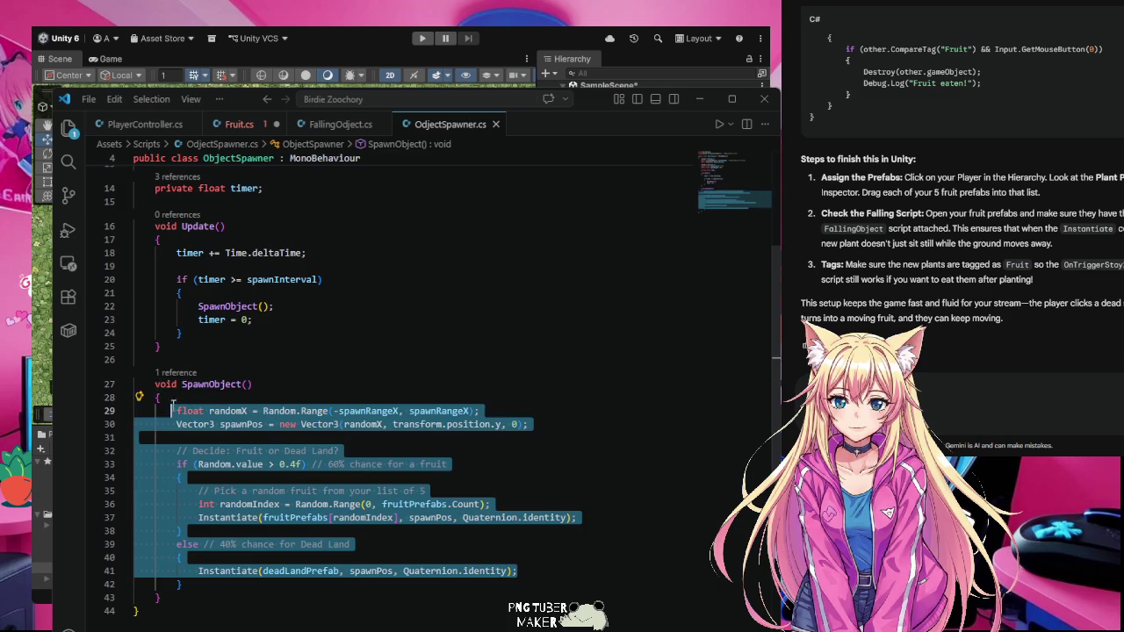
pyautogui.rightClick(202, 416)
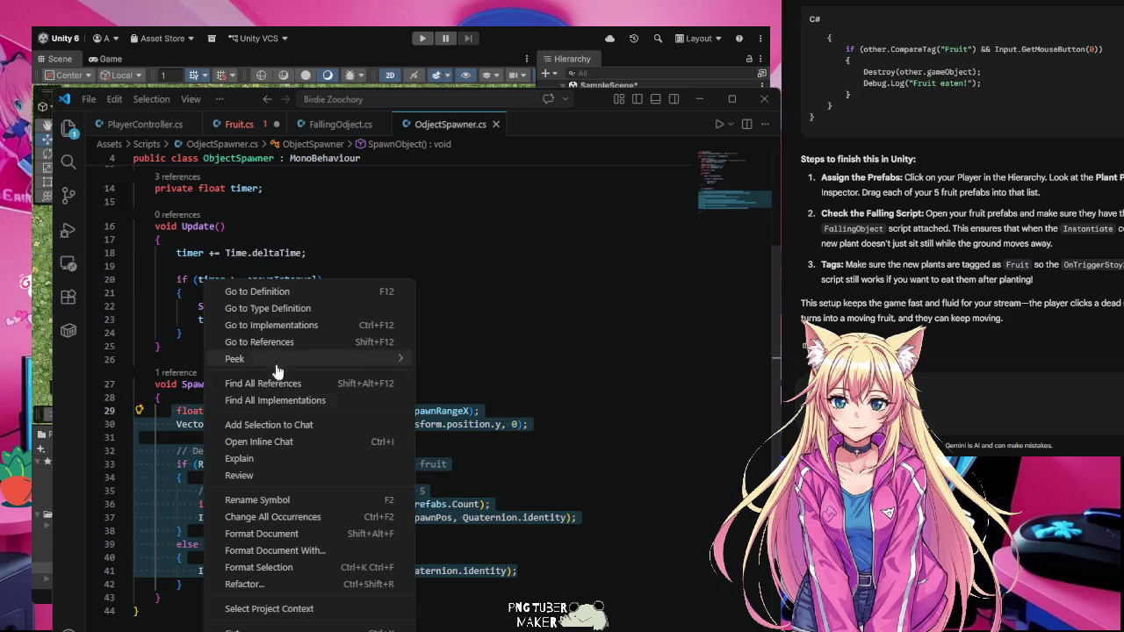
pyautogui.press('Escape')
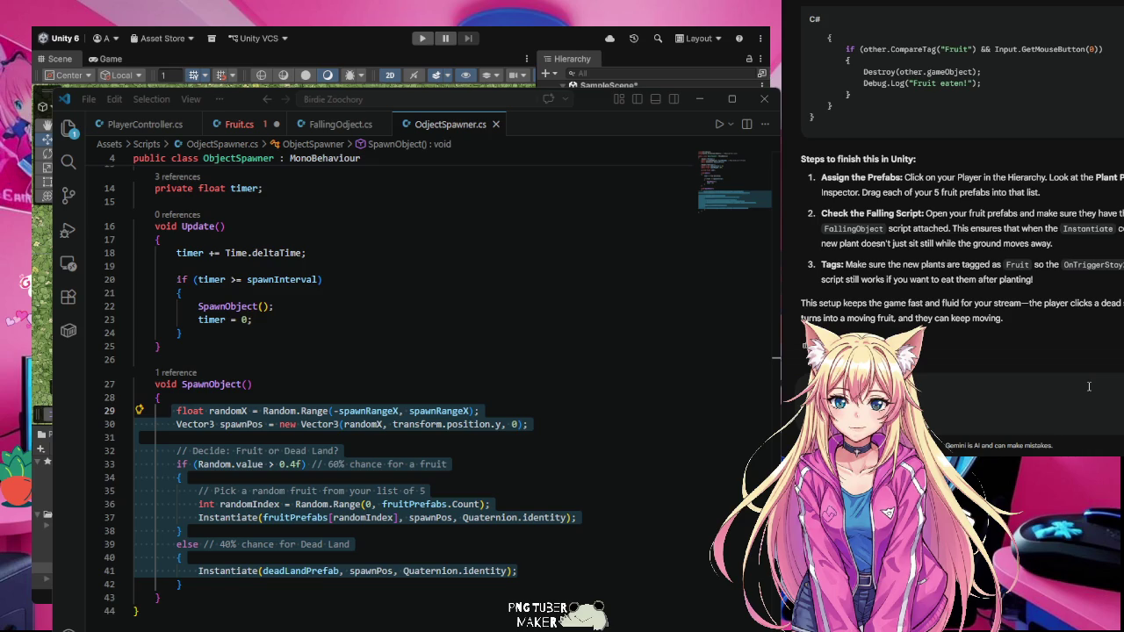
# - Ask Gemini about randomness, pasting in the copied spawn code
pyautogui.write('randomness')
pyautogui.hotkey('ctrl', 'v')
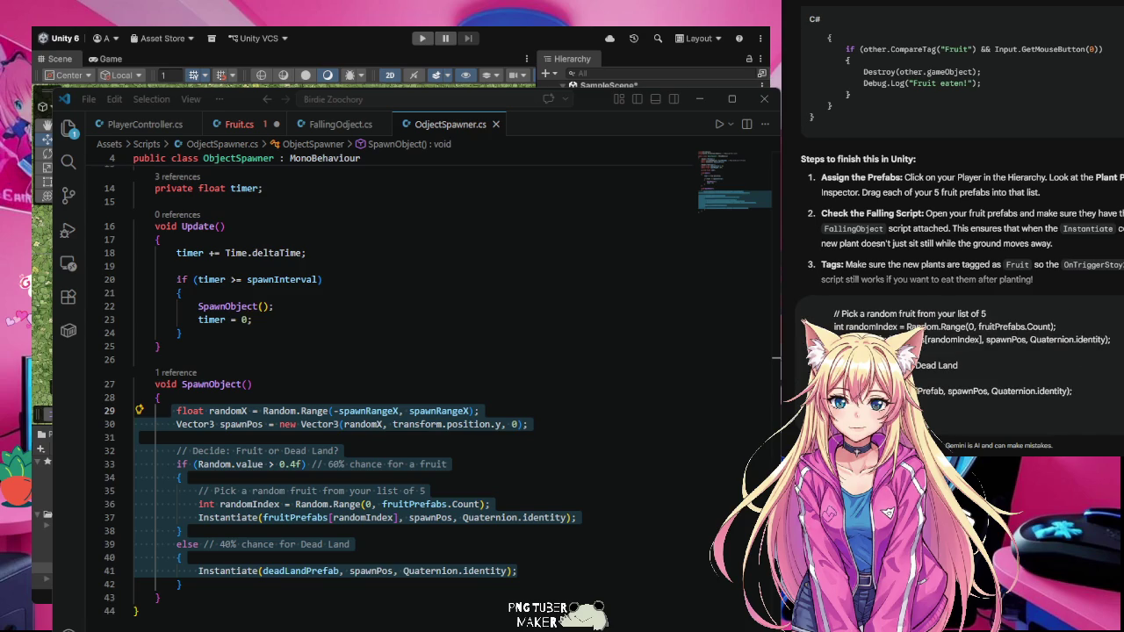
pyautogui.press('Return')
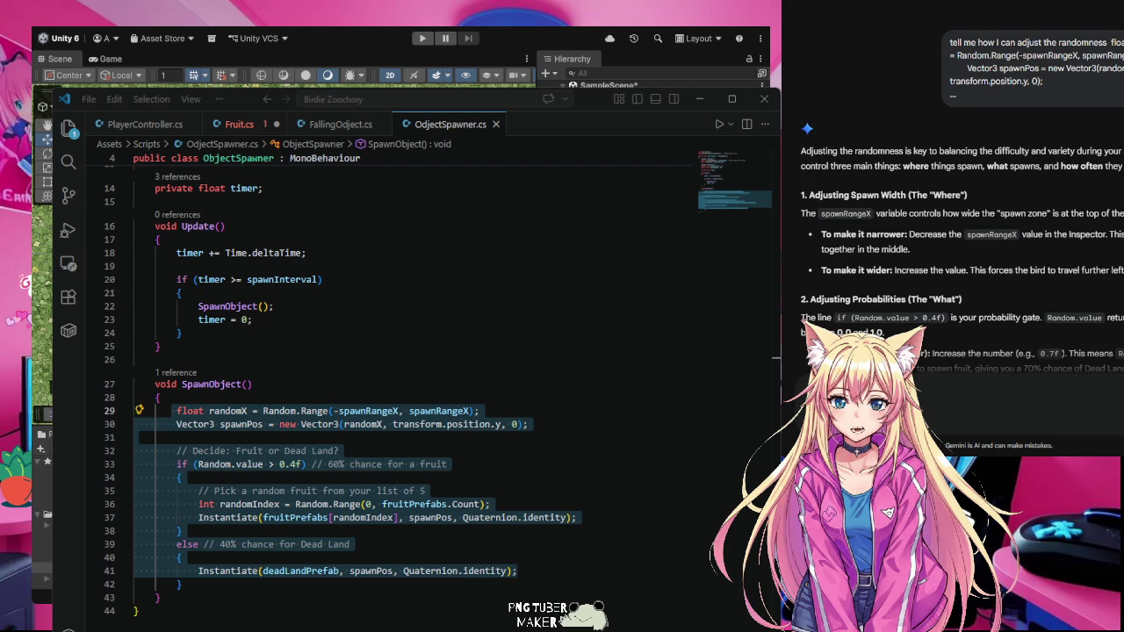
pyautogui.scroll(-10, 957, 228)
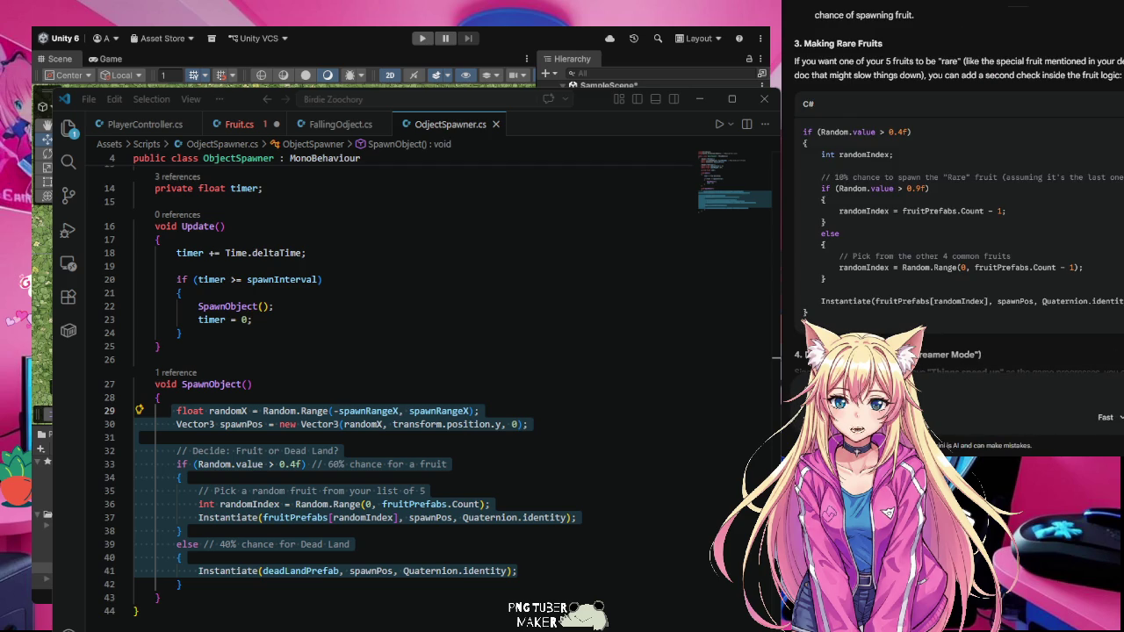
pyautogui.scroll(-5, 957, 228)
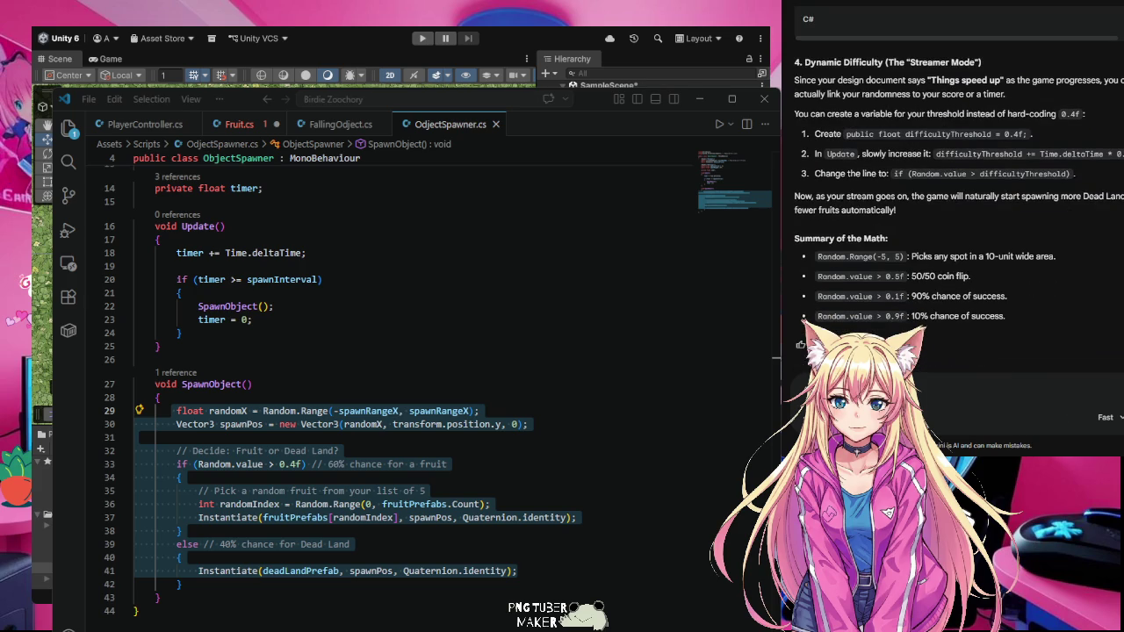
pyautogui.scroll(15, 957, 228)
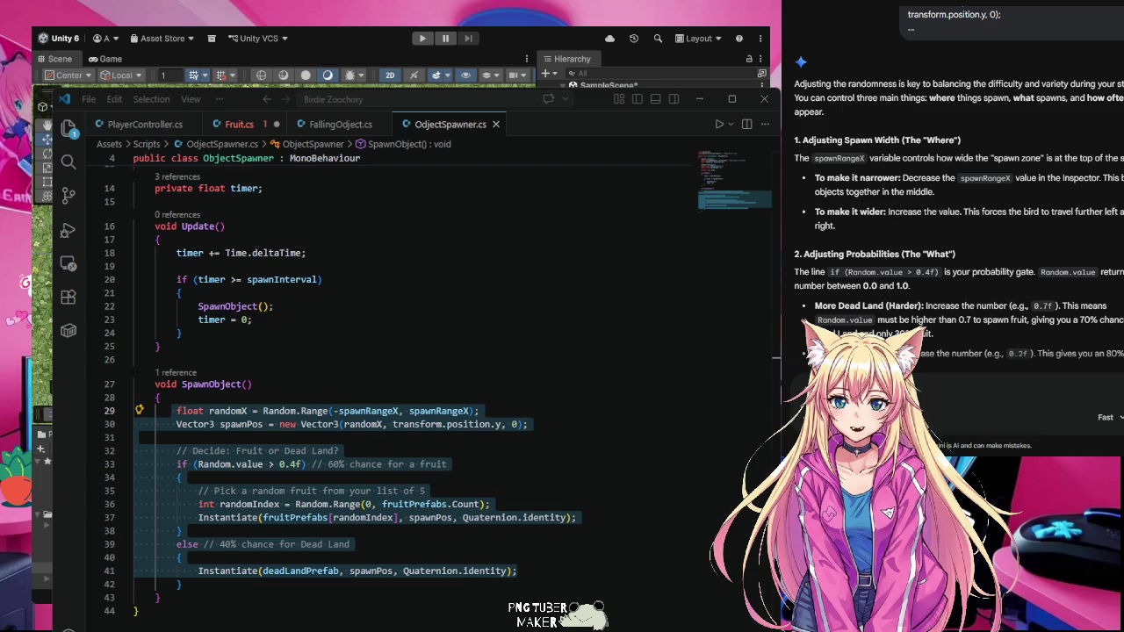
pyautogui.click(501, 450)
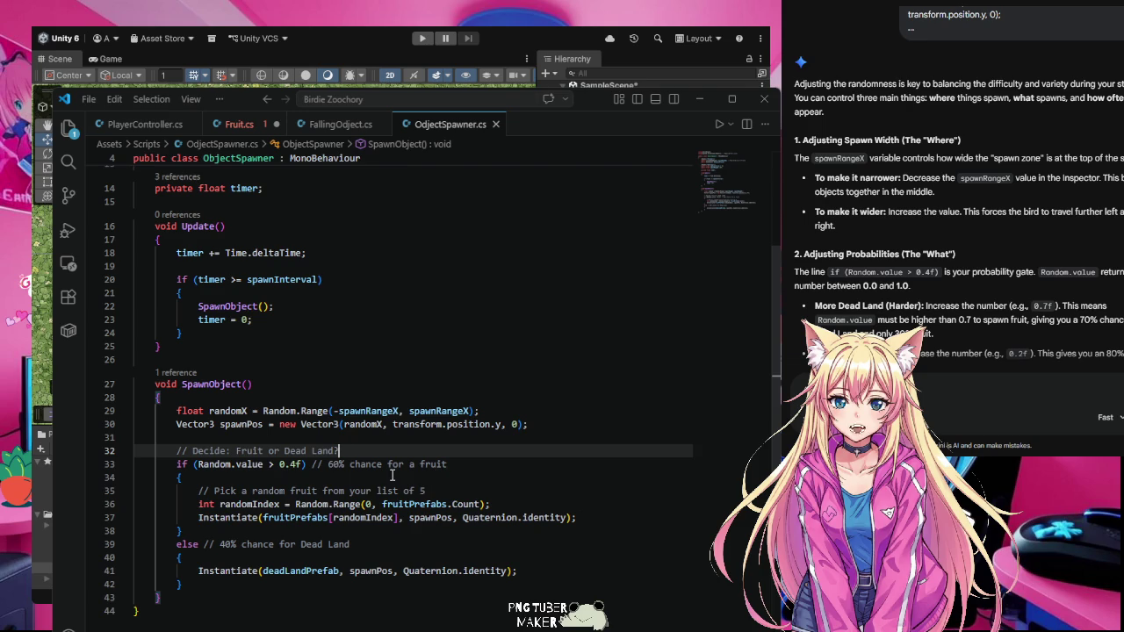
pyautogui.scroll(-3, 947, 214)
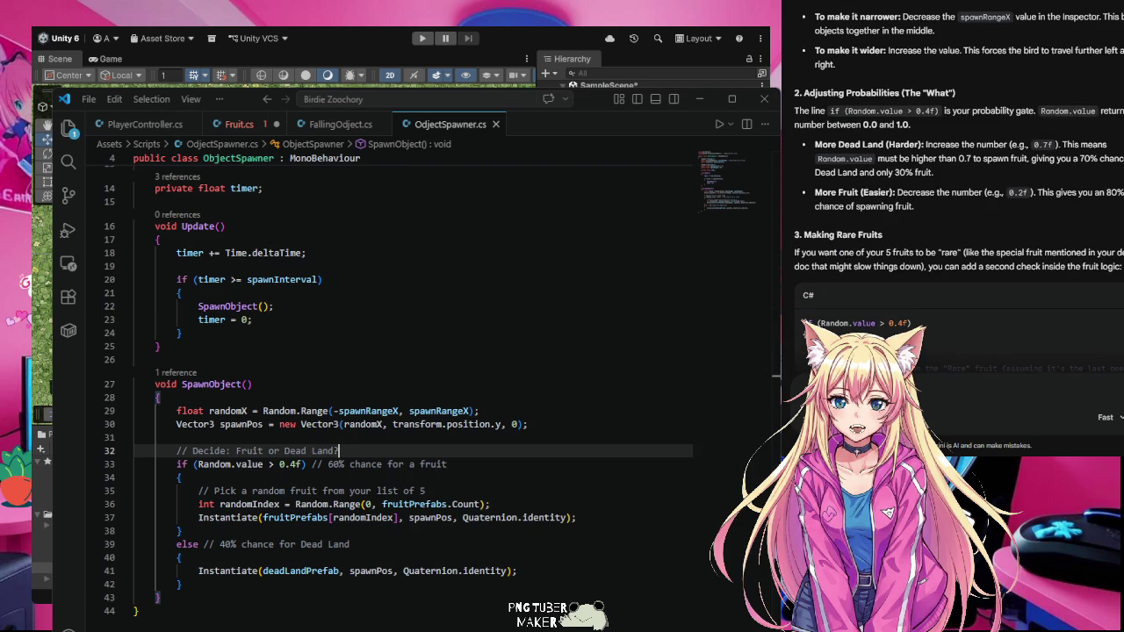
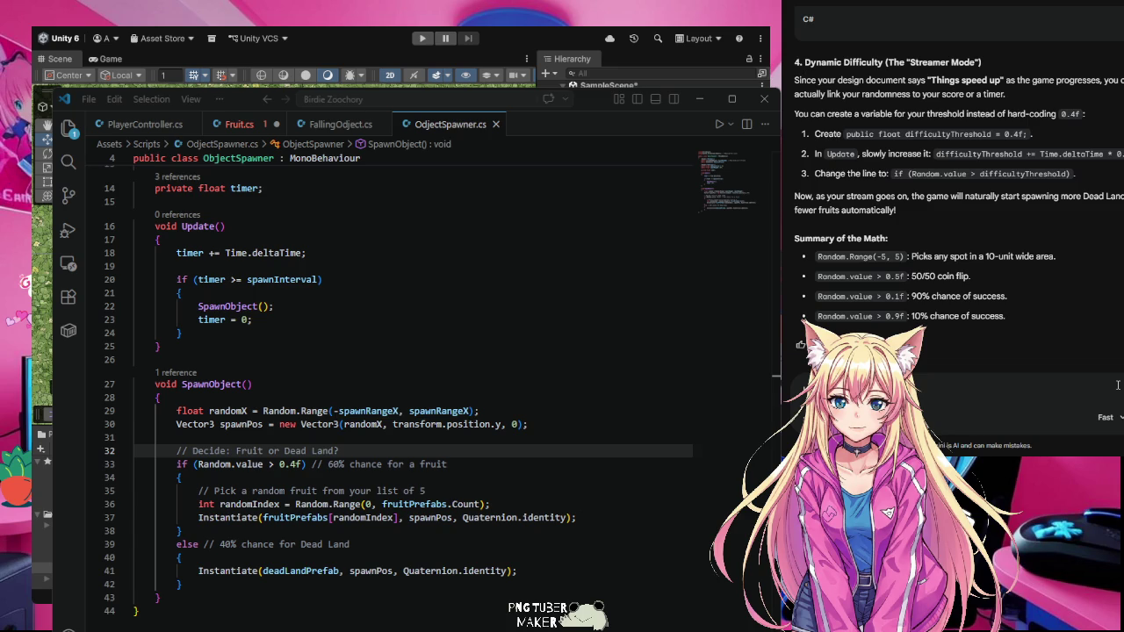
# - Send Gemini the request that the spawner never spawn the same thing two times in a row
pyautogui.write('e same thin')
pyautogui.write('g')
pyautogui.write('t')
pyautogui.write('wo times in a ro')
pyautogui.write('w')
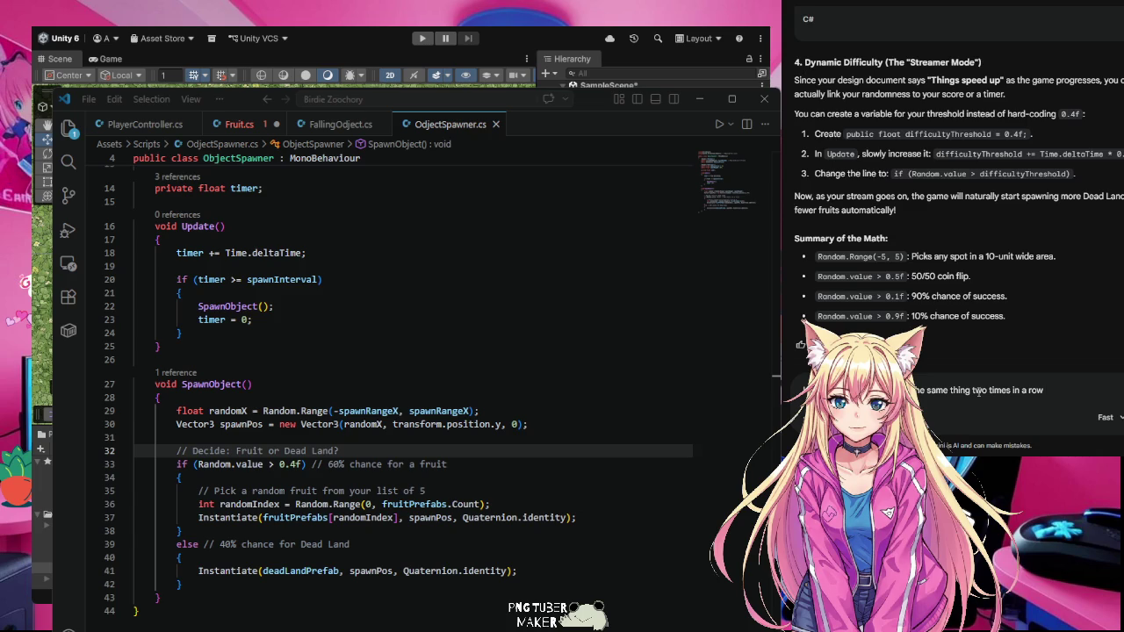
pyautogui.press('Return')
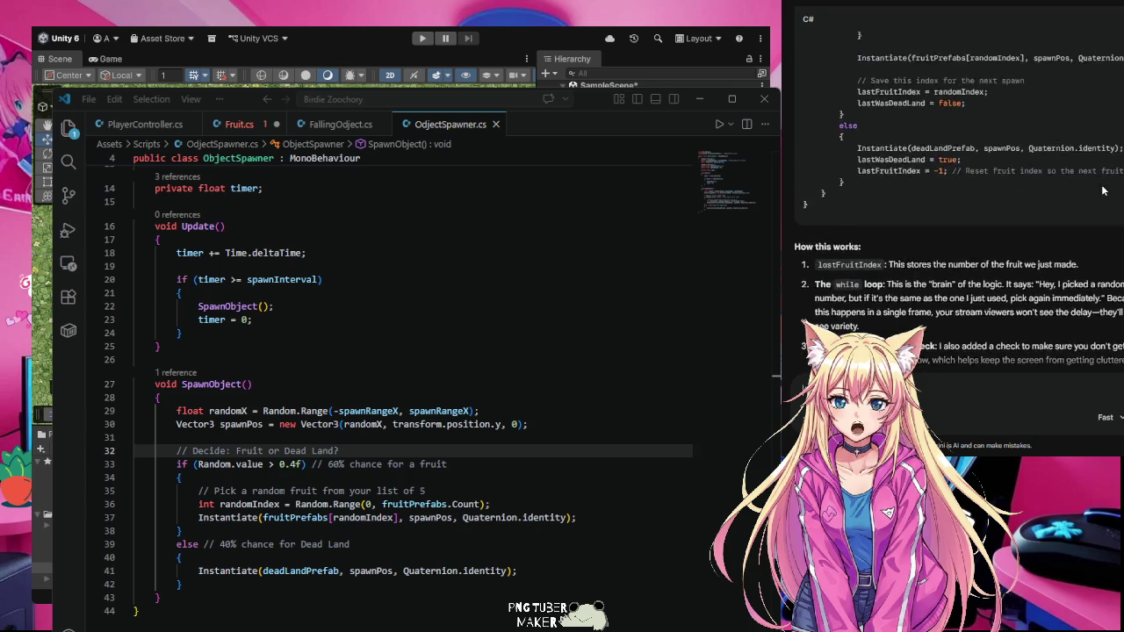
# - Scroll back up to Gemini's Updated Spawner Script declaring lastFruitIndex and lastWasDeadLand
pyautogui.scroll(10, 1102, 190)
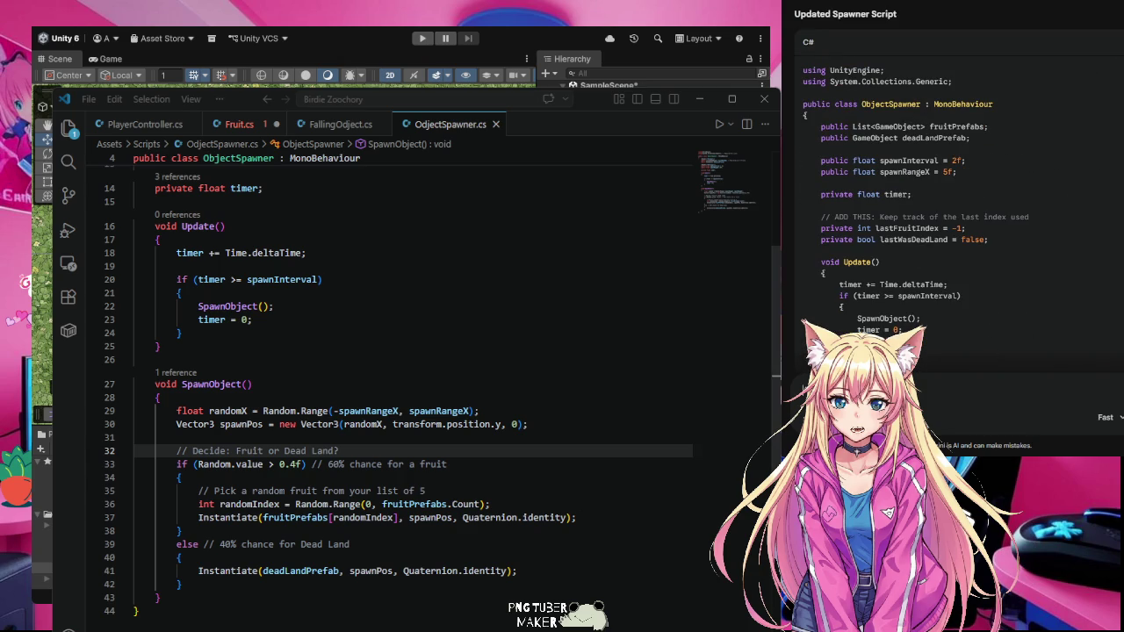
pyautogui.scroll(5, 413, 395)
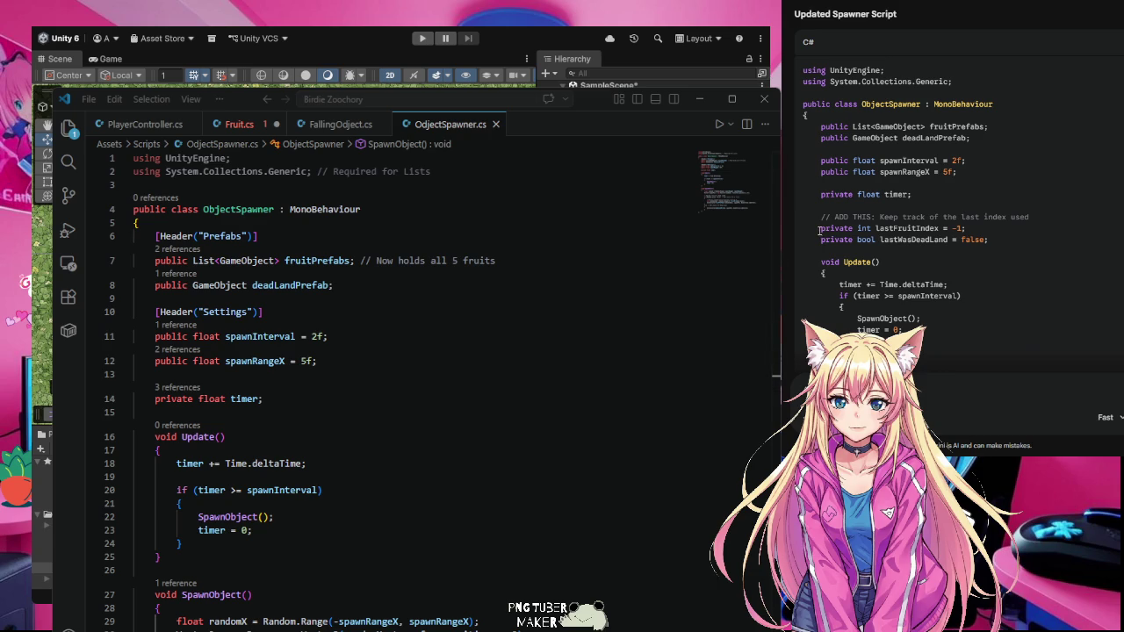
pyautogui.moveTo(820, 230); pyautogui.dragTo(990, 244)
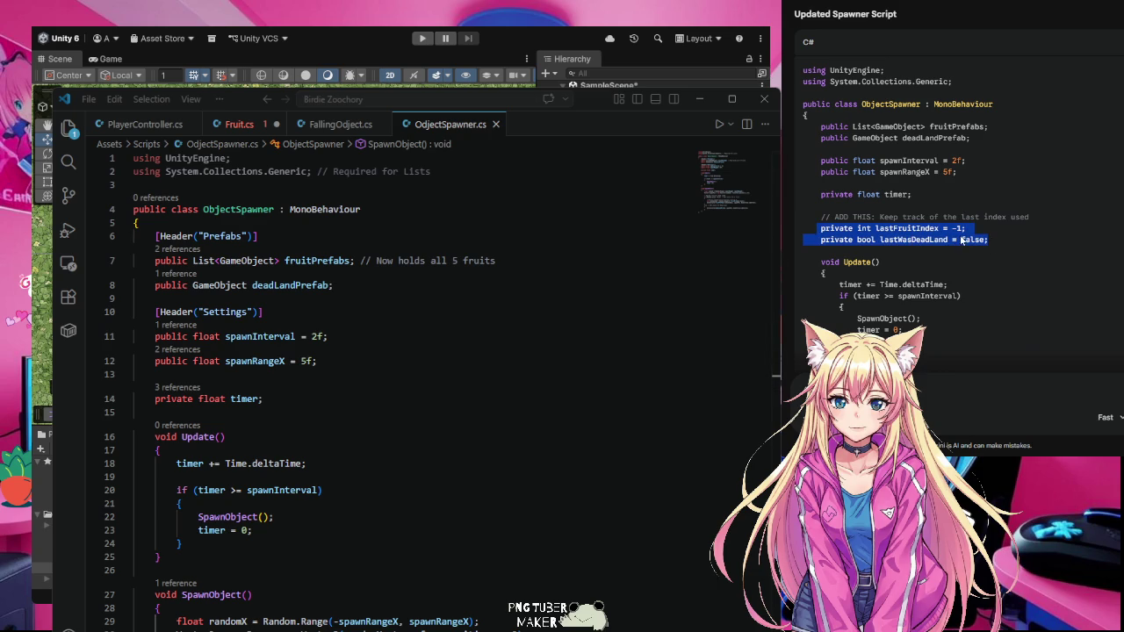
pyautogui.click(1073, 182)
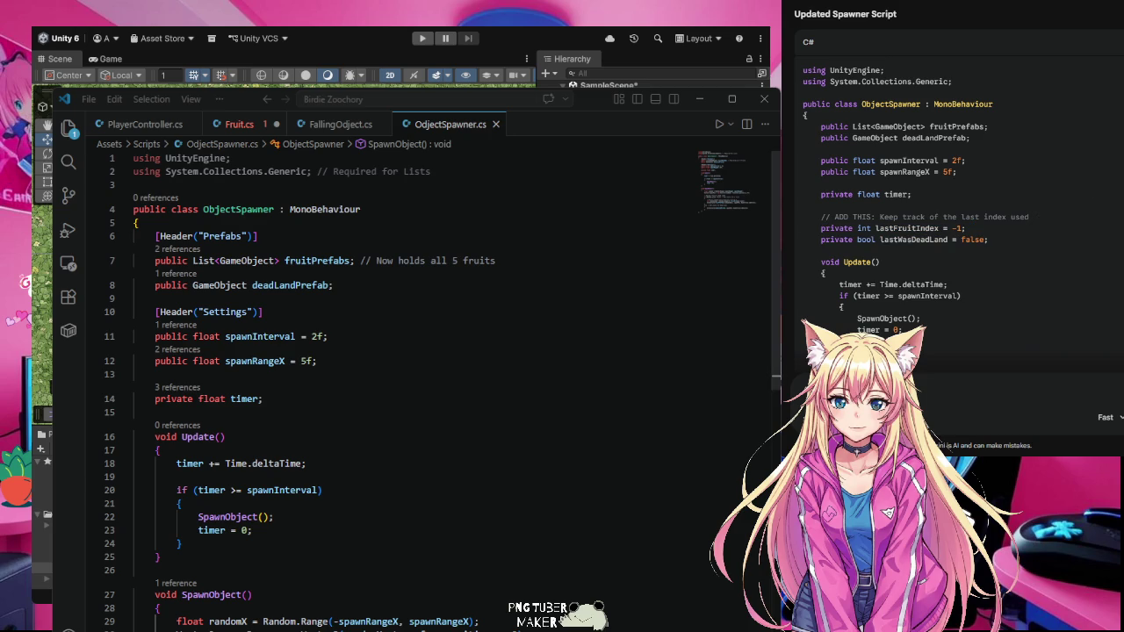
pyautogui.scroll(-2, 412, 386)
pyautogui.scroll(-3, 957, 220)
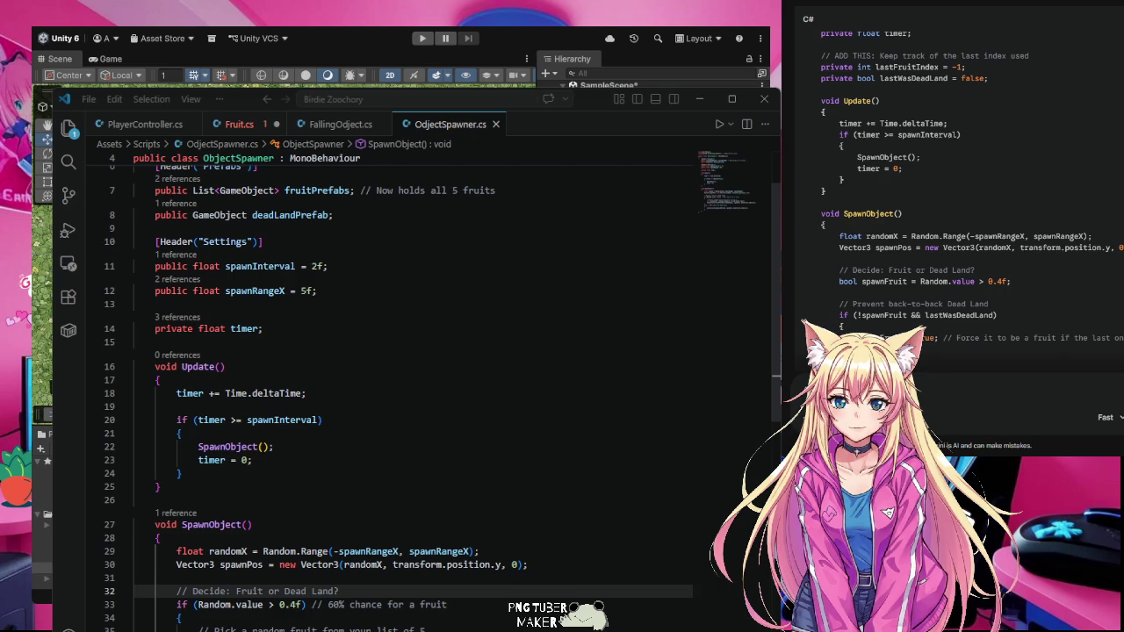
pyautogui.scroll(-3, 412, 395)
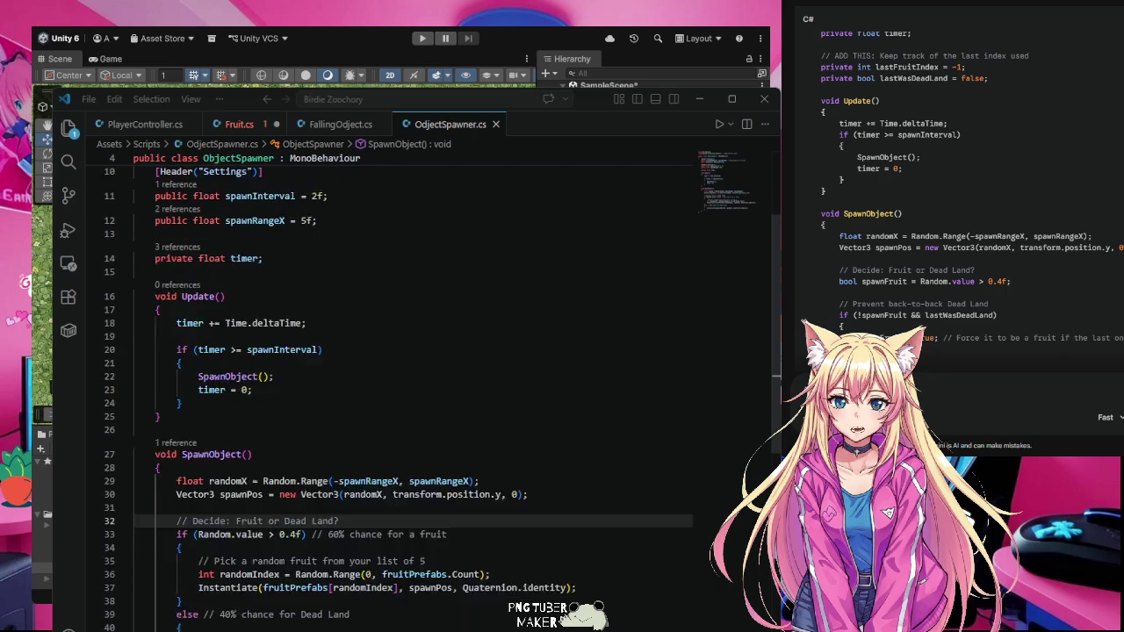
pyautogui.scroll(-2, 1033, 231)
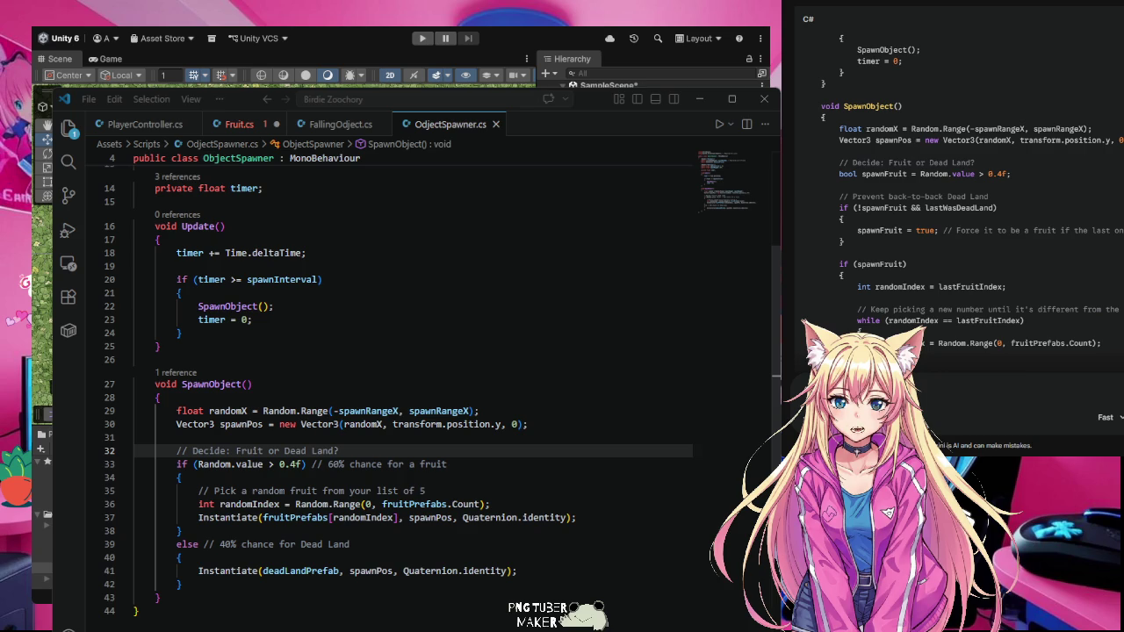
pyautogui.scroll(-1, 918, 212)
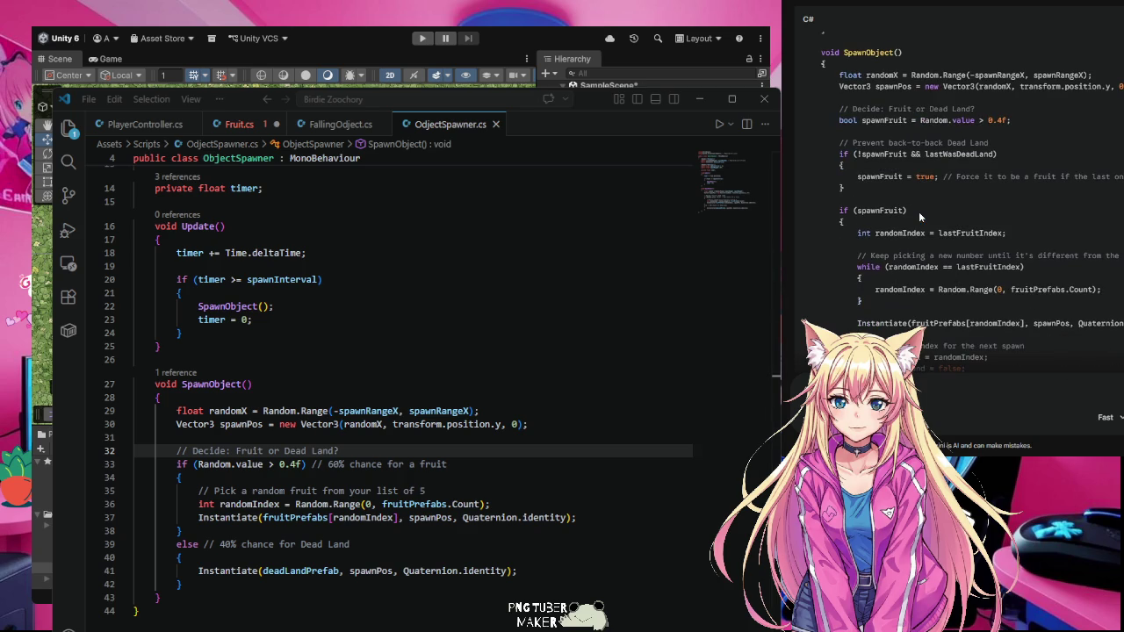
pyautogui.scroll(-1, 918, 212)
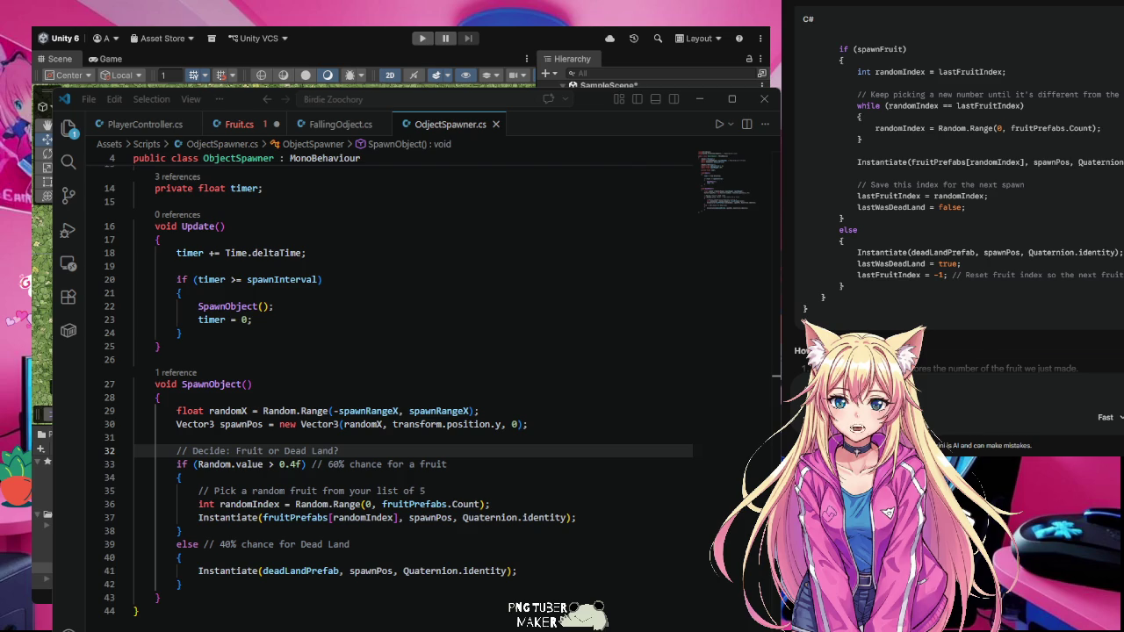
pyautogui.scroll(1, 957, 228)
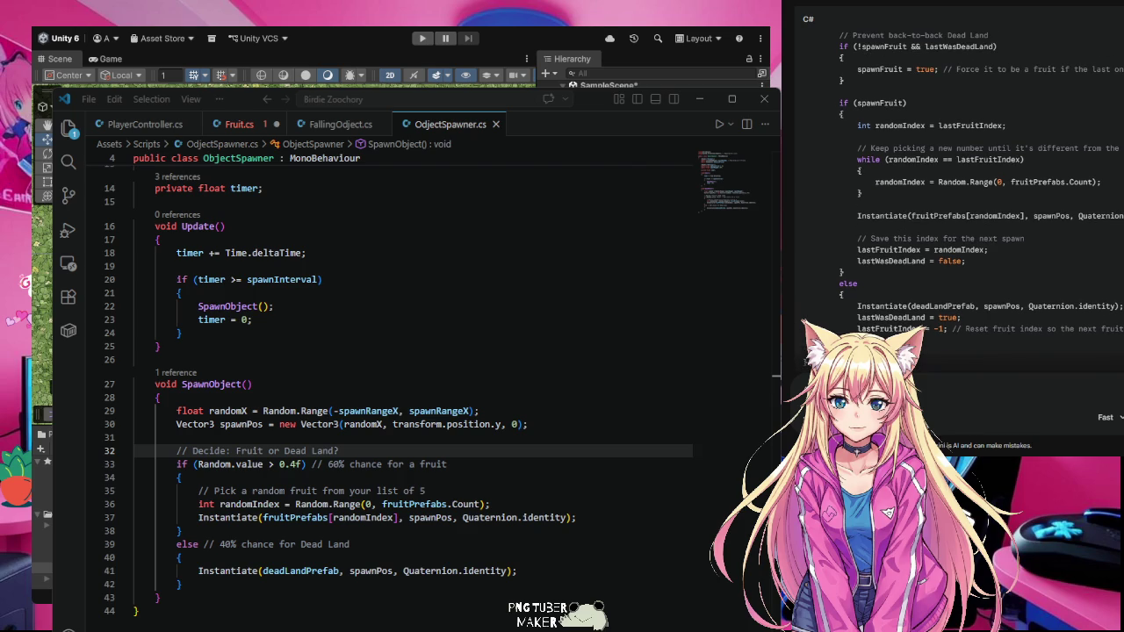
pyautogui.scroll(1, 957, 228)
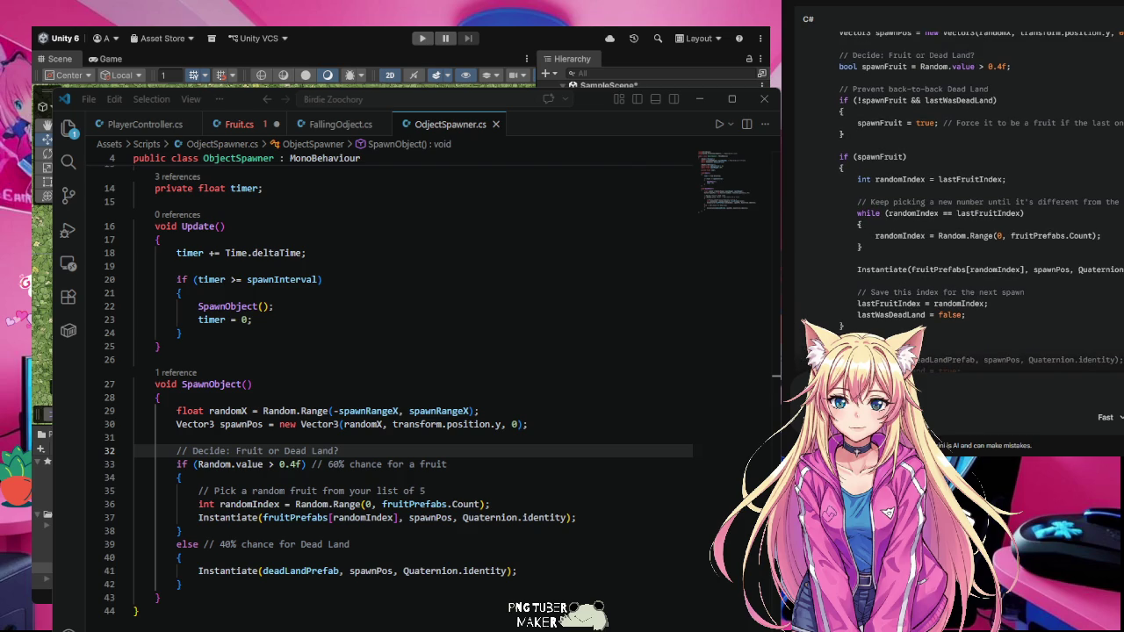
pyautogui.scroll(-6, 956, 228)
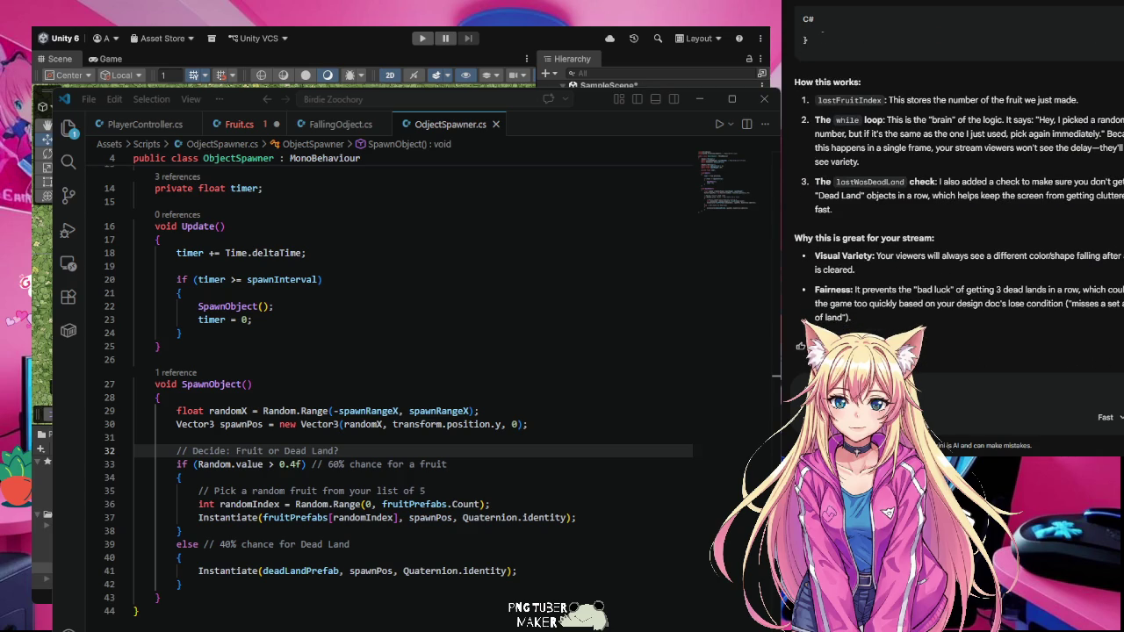
pyautogui.scroll(5, 956, 219)
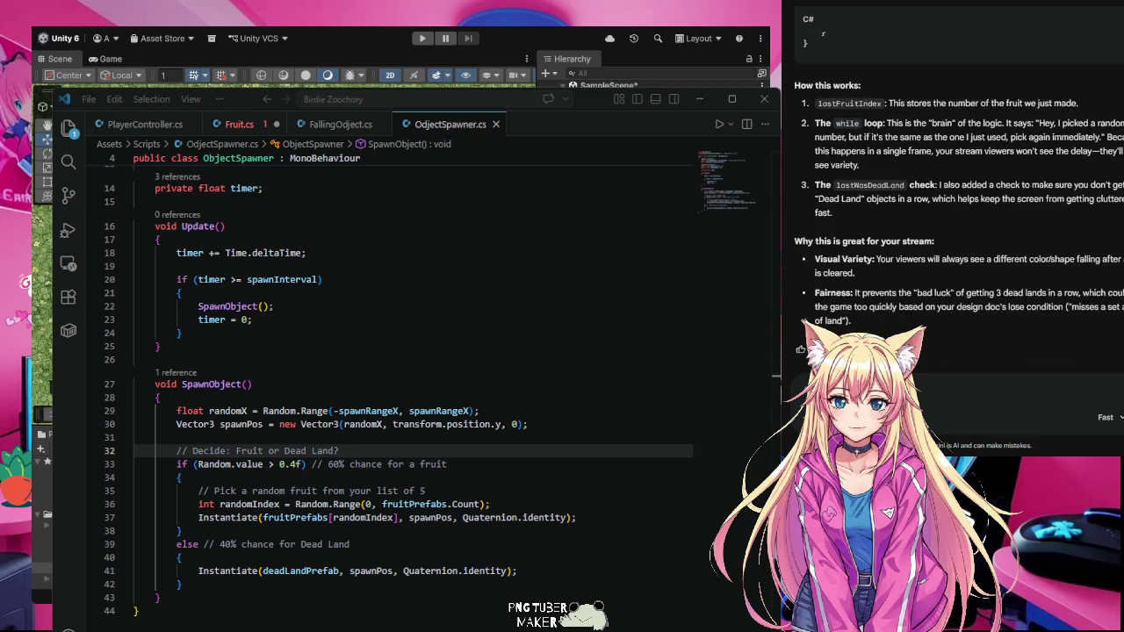
pyautogui.scroll(10, 956, 219)
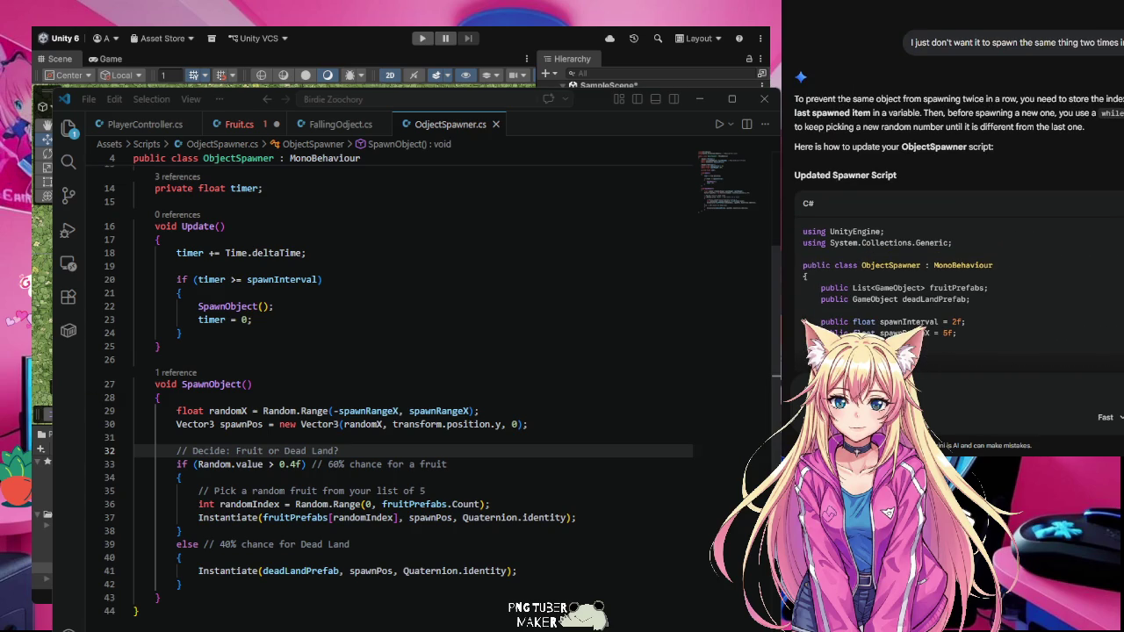
# - In Fruit.cs, correct the field name 'estable' to 'eatable', declining the default-value suggestion, then return to Unity
pyautogui.click(238, 124)
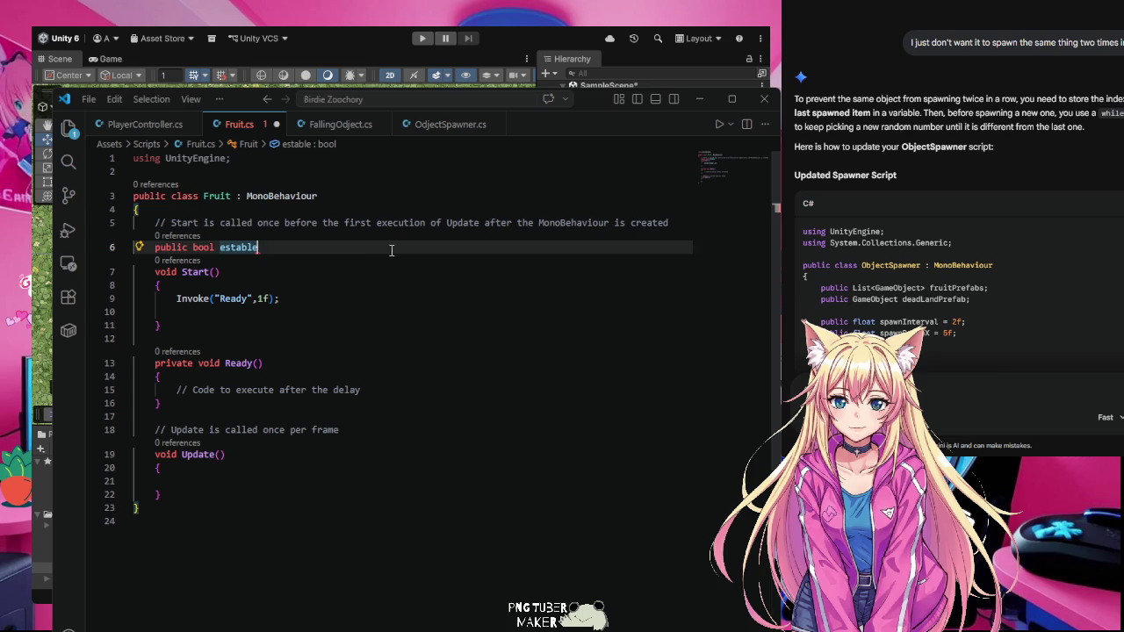
pyautogui.click(235, 250)
pyautogui.press('BackSpace')
pyautogui.write('a')
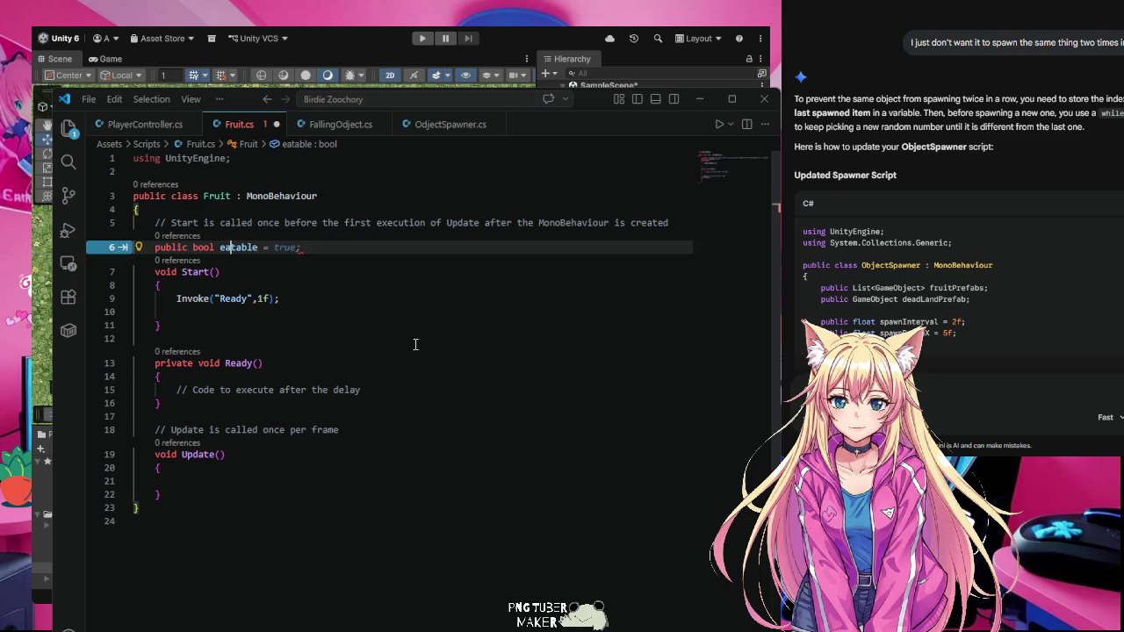
pyautogui.click(416, 344)
pyautogui.click(442, 507)
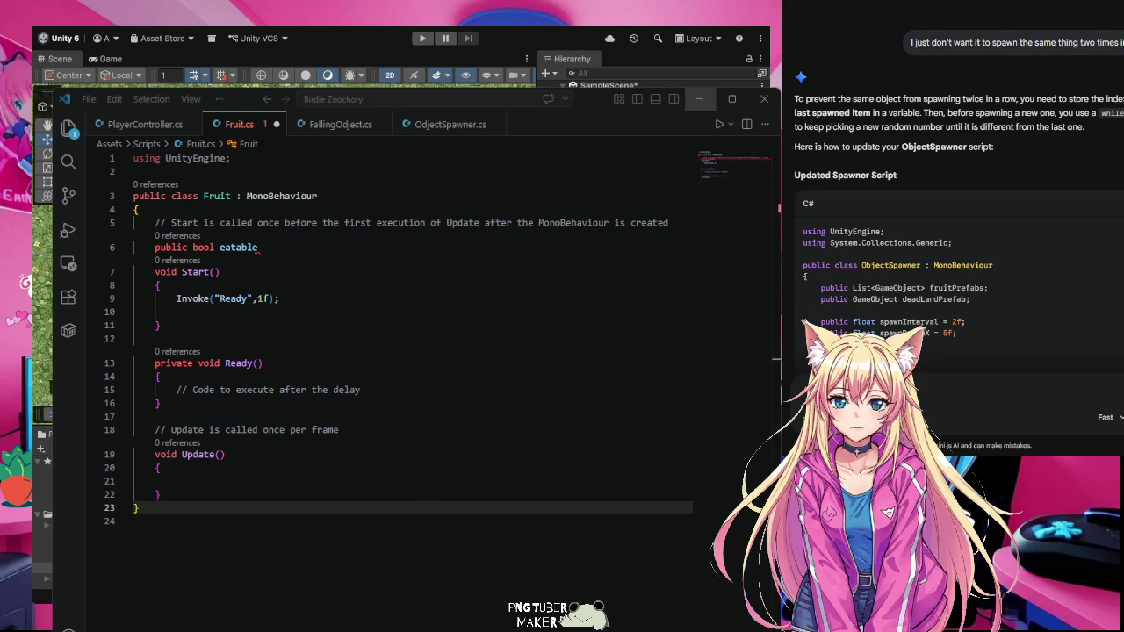
pyautogui.click(698, 98)
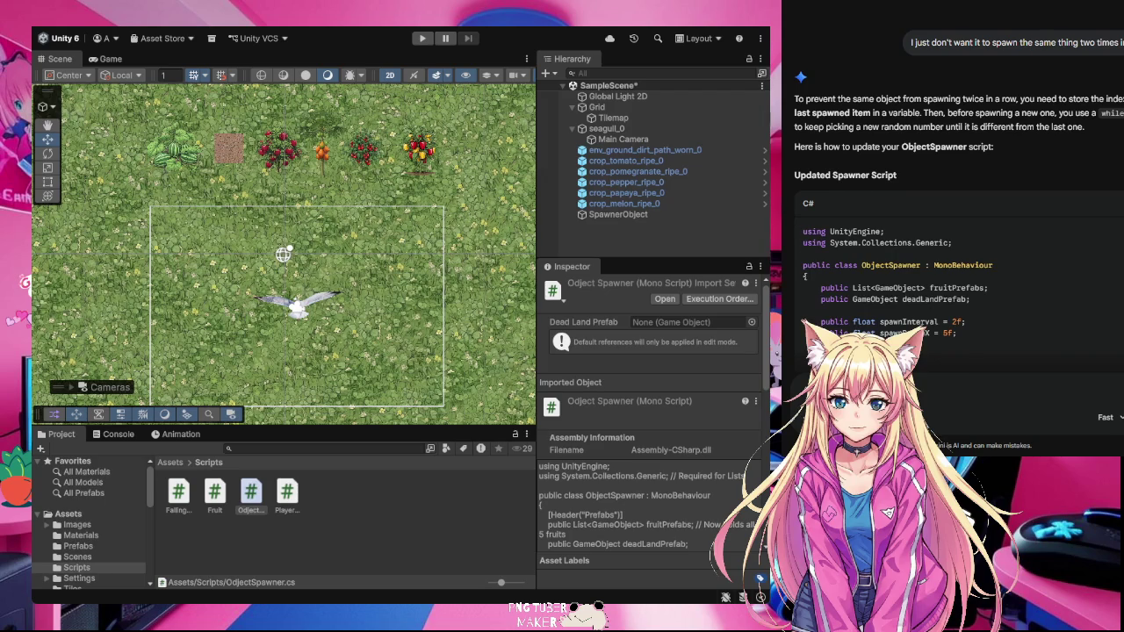
pyautogui.scroll(3, 1048, 279)
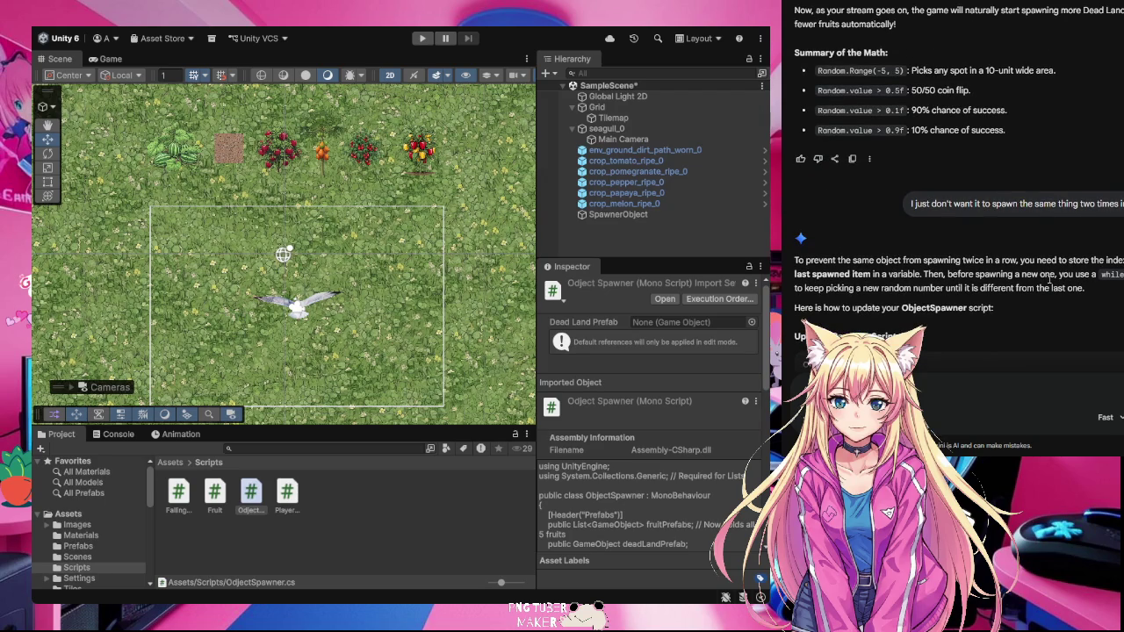
pyautogui.scroll(-15, 1049, 279)
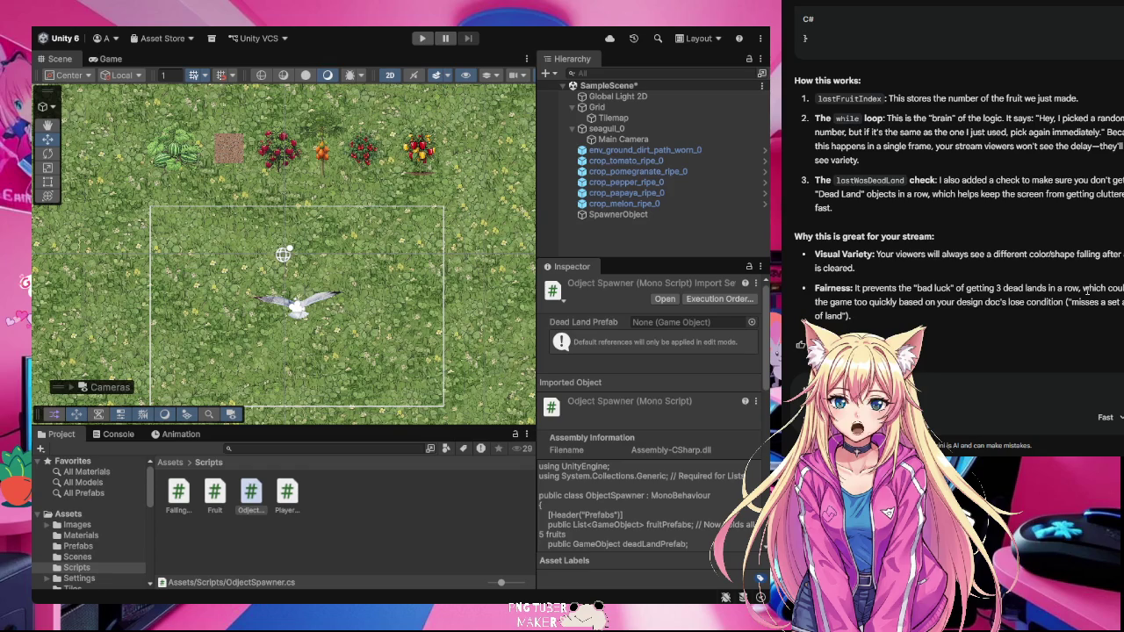
# - Ask Gemini 'could that still give me dirt every other plant'
pyautogui.write('ery othe')
pyautogui.write('r plant')
pyautogui.press('Left')
pyautogui.press('Left')
pyautogui.press('Left')
pyautogui.write('dirt')
pyautogui.press('BackSpace')
pyautogui.press('BackSpace')
pyautogui.press('BackSpace')
pyautogui.press('Return')
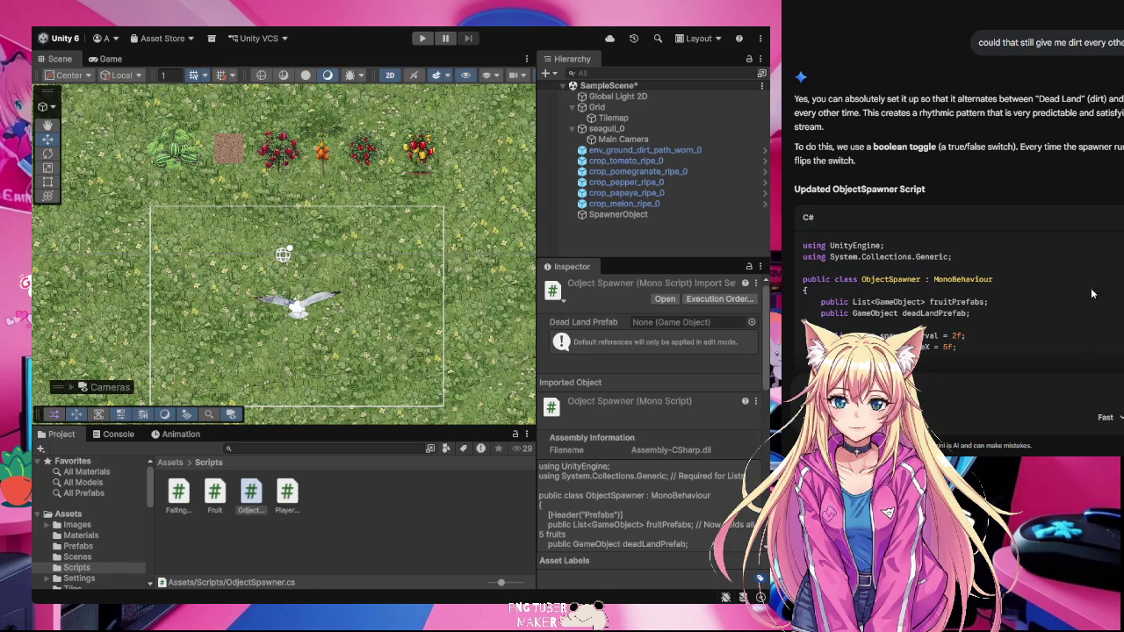
# - Read through the toggle script and send a follow-up rejecting strict alternation
pyautogui.scroll(-3, 1103, 279)
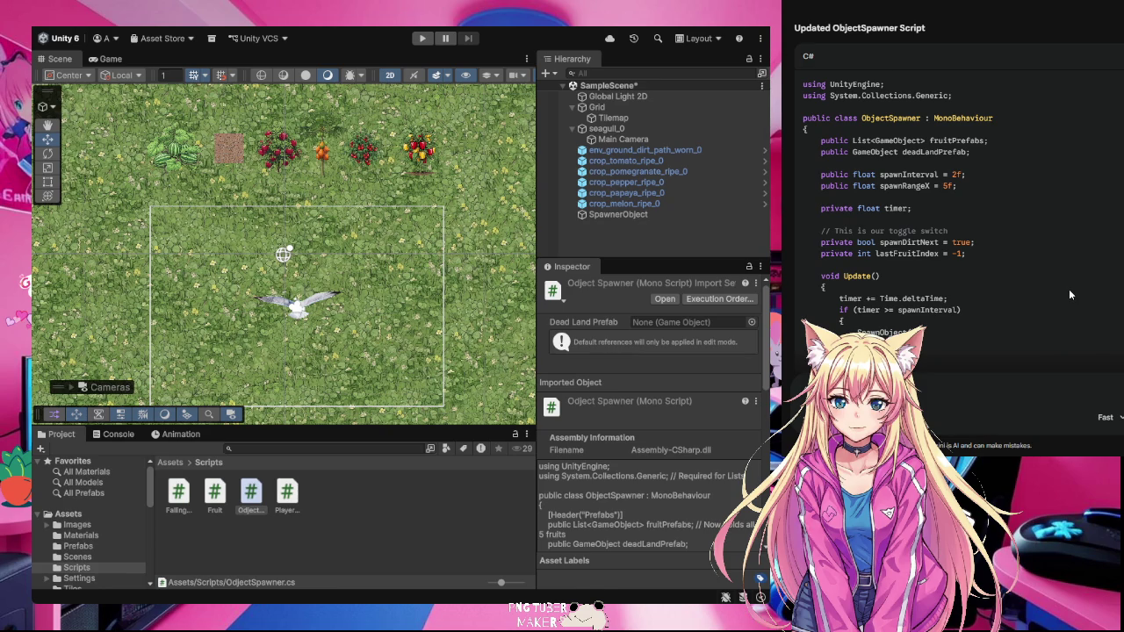
pyautogui.scroll(-2, 1070, 295)
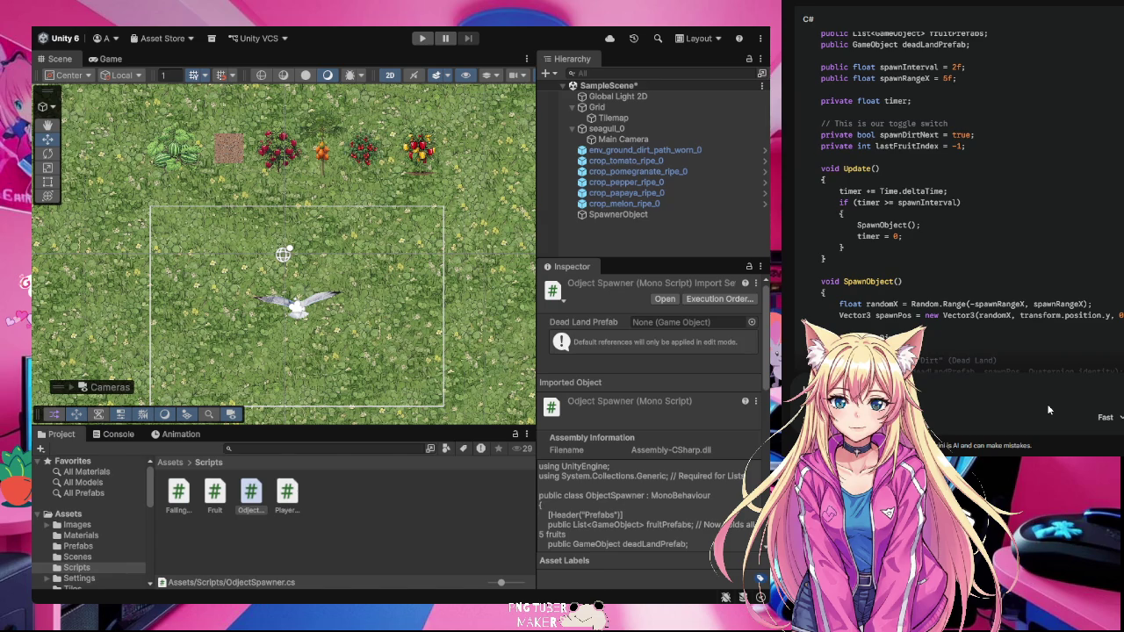
pyautogui.press('Return')
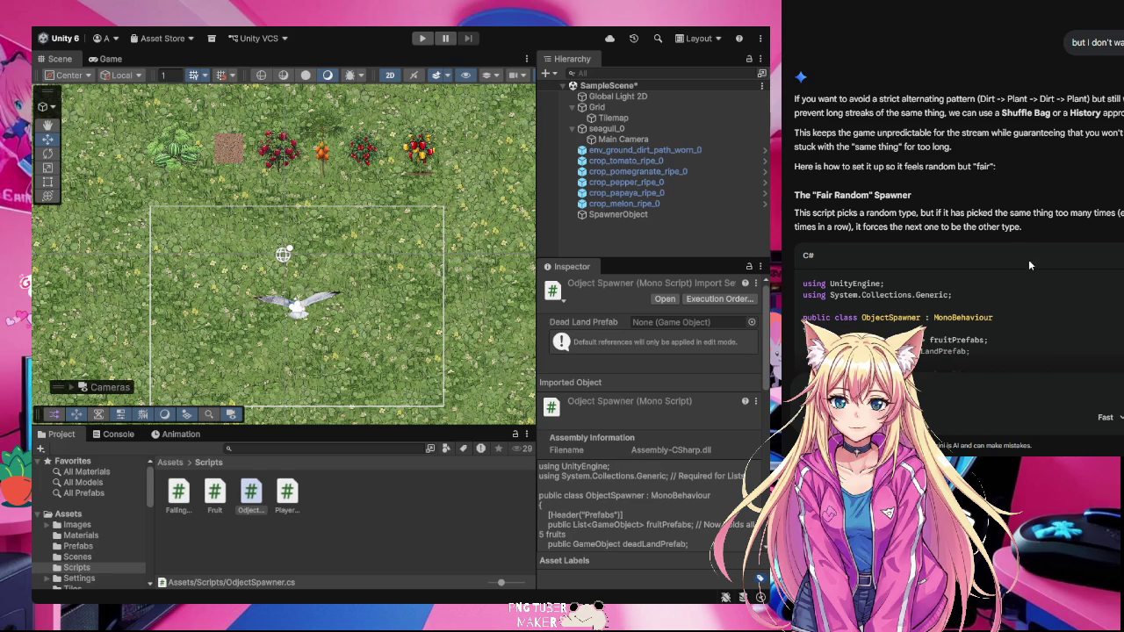
pyautogui.scroll(-3, 1037, 279)
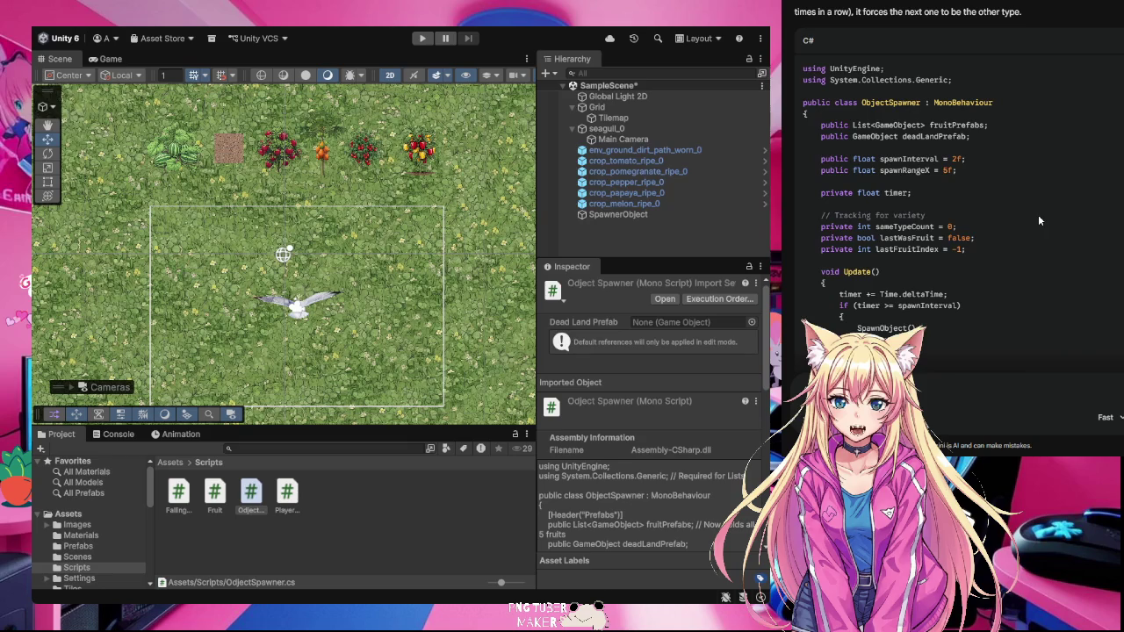
pyautogui.scroll(-1, 1038, 215)
pyautogui.scroll(-2, 1039, 219)
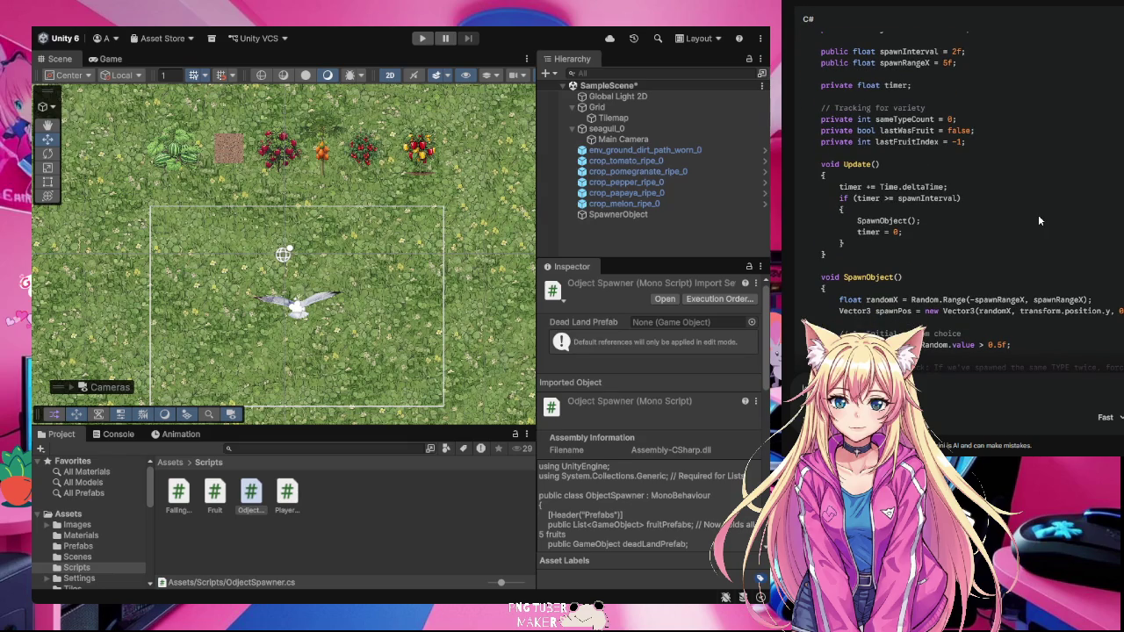
pyautogui.scroll(-3, 1038, 220)
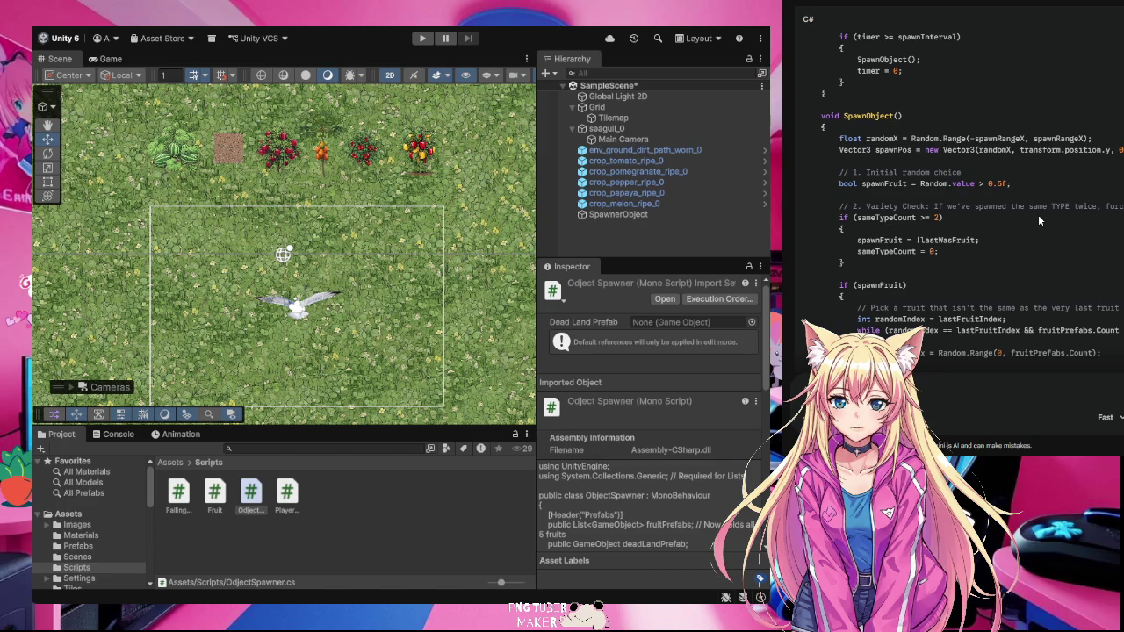
pyautogui.scroll(-3, 1037, 219)
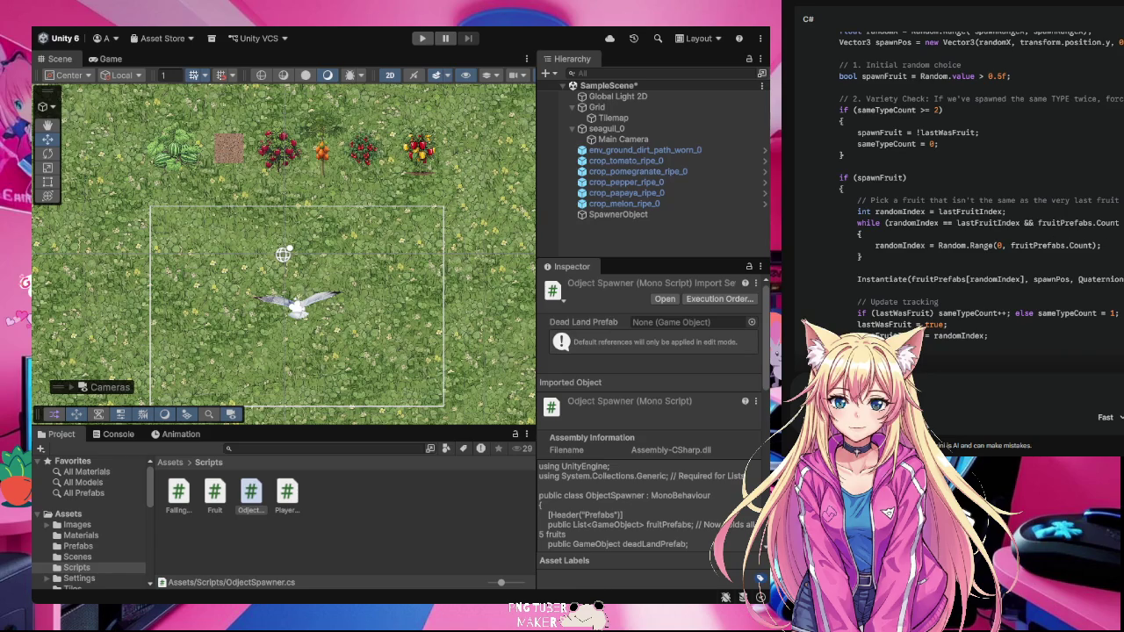
# - Switch to the Visual Studio Code window showing Fruit.cs
pyautogui.hotkey('alt', 'Tab')
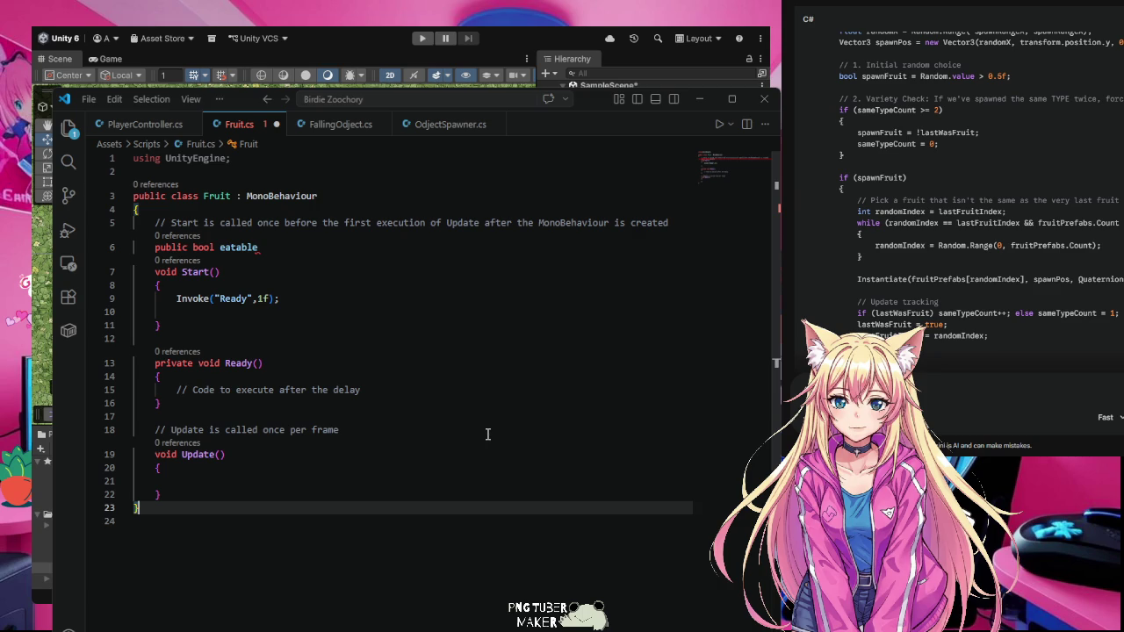
# - End the 'public bool eatable' declaration with a semicolon, rejecting the 'eatable = true' suggestion
pyautogui.click(260, 247)
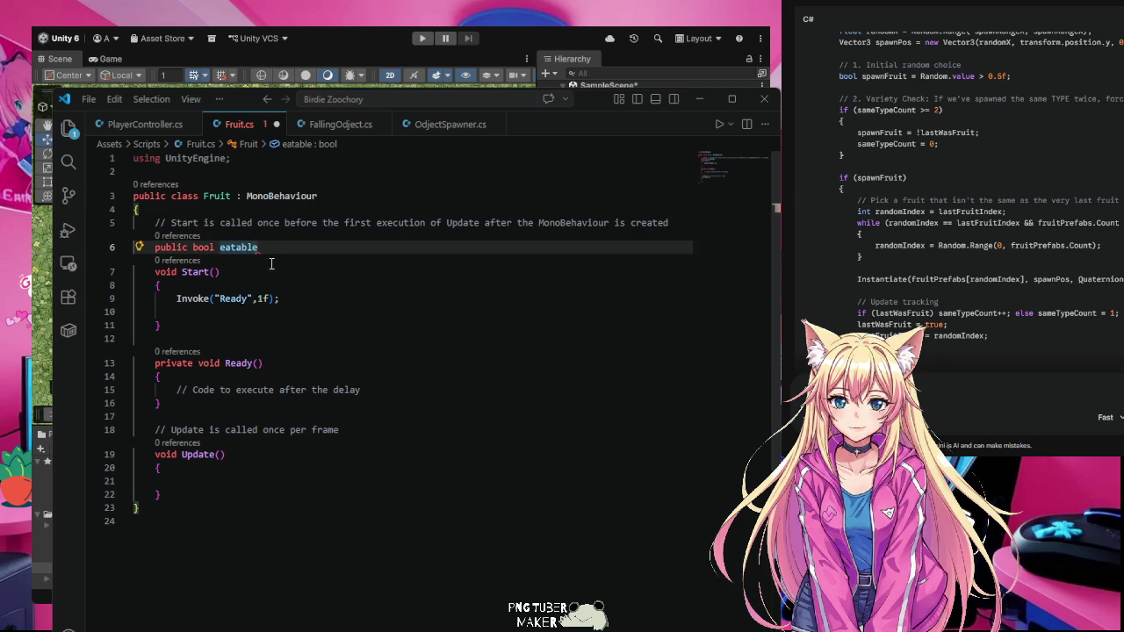
pyautogui.write(';')
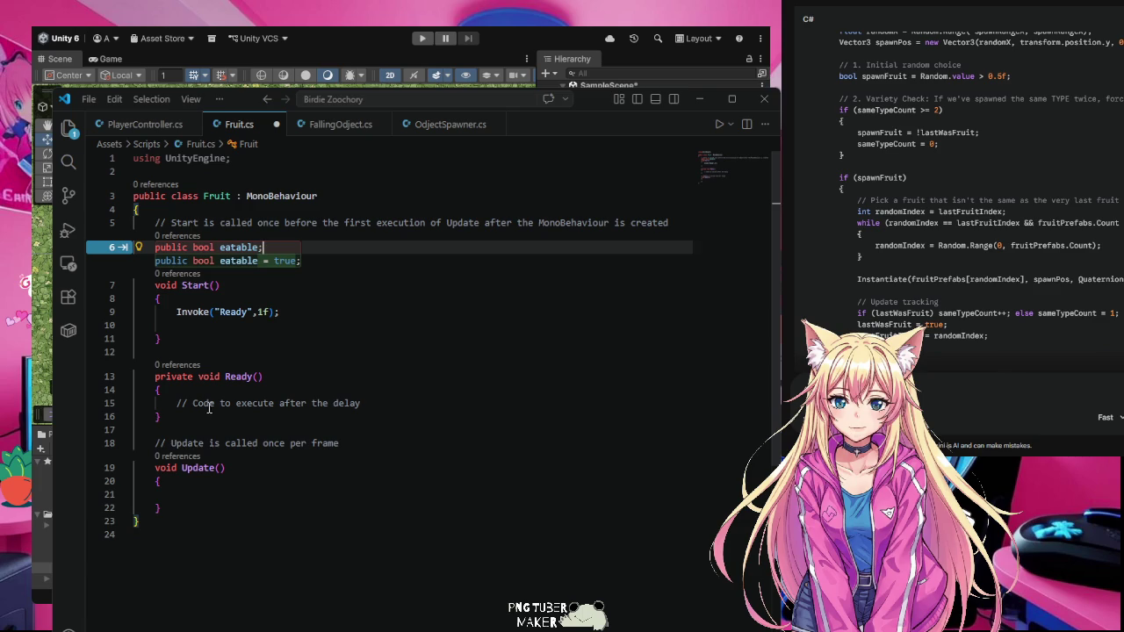
pyautogui.click(256, 377)
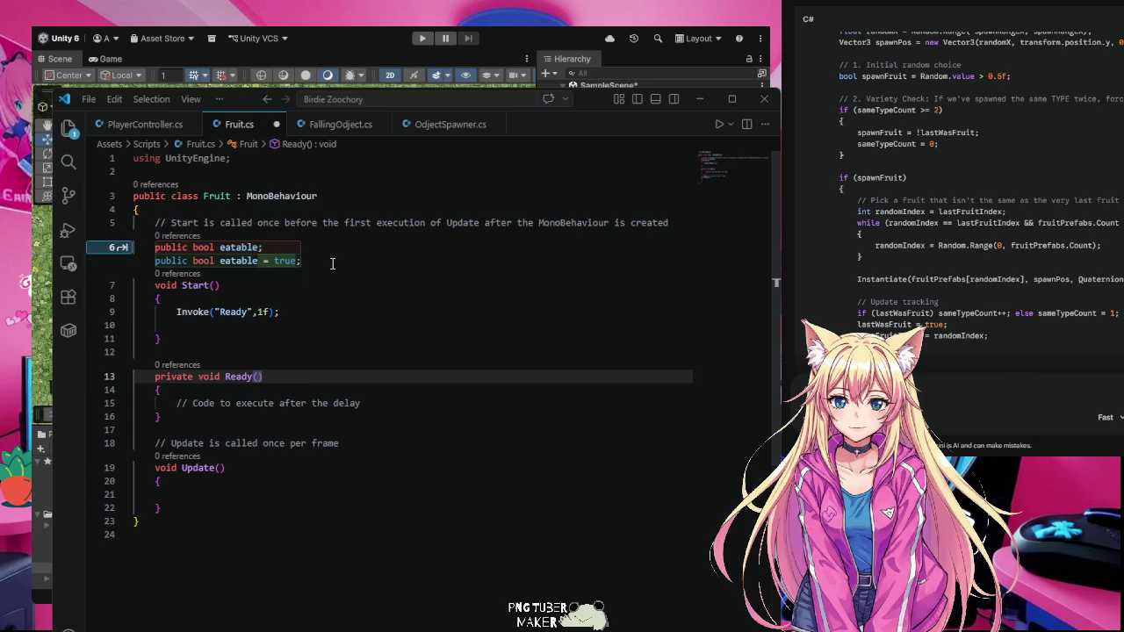
pyautogui.press('Escape')
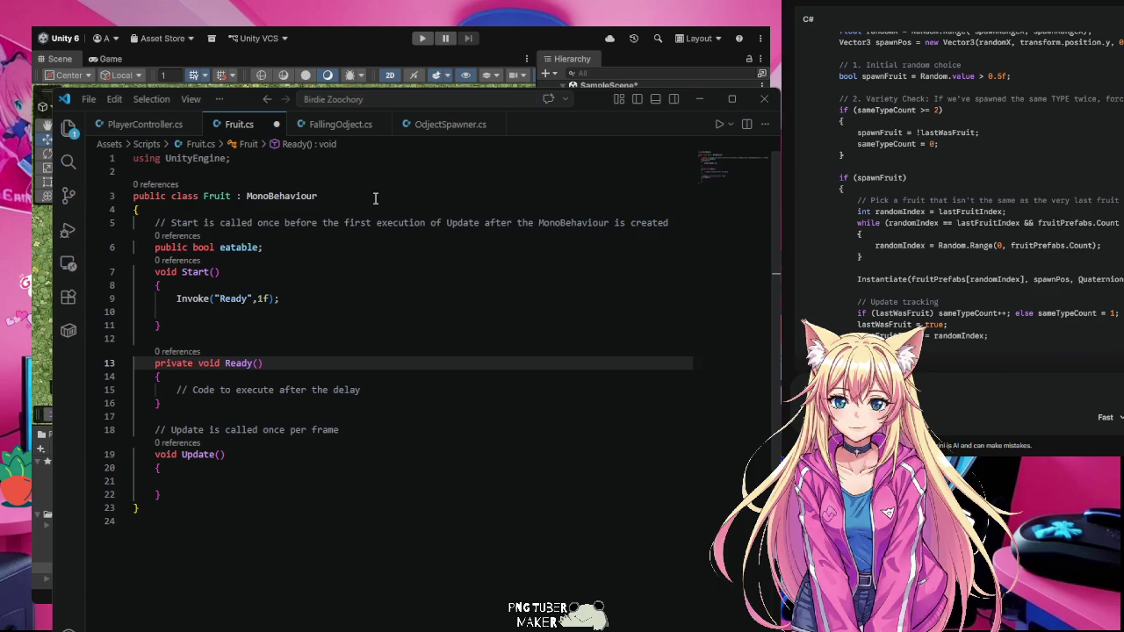
# - Replace the Ready method's placeholder comment with 'eatable = true;' and save Fruit.cs
pyautogui.click(191, 389)
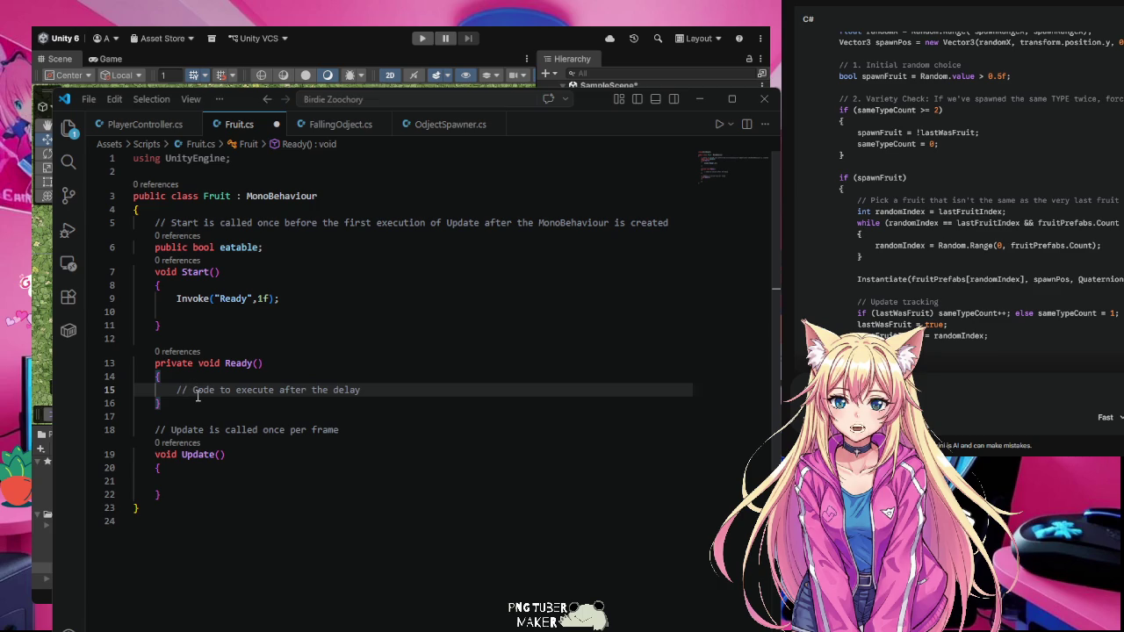
pyautogui.doubleClick(203, 390)
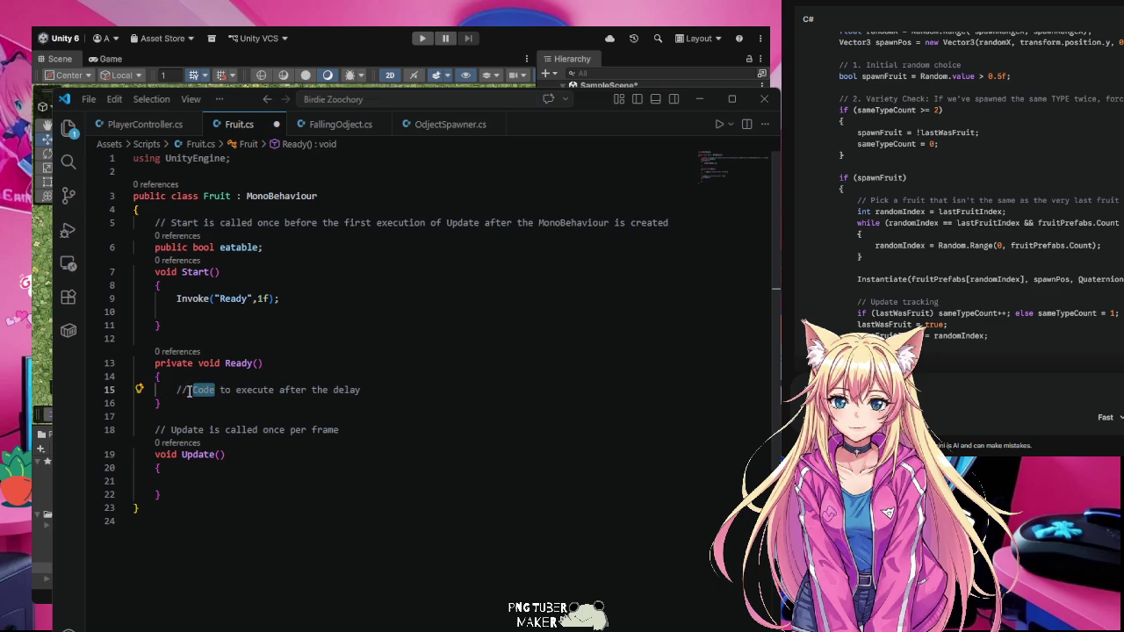
pyautogui.click(181, 390)
pyautogui.moveTo(178, 390); pyautogui.dragTo(365, 390)
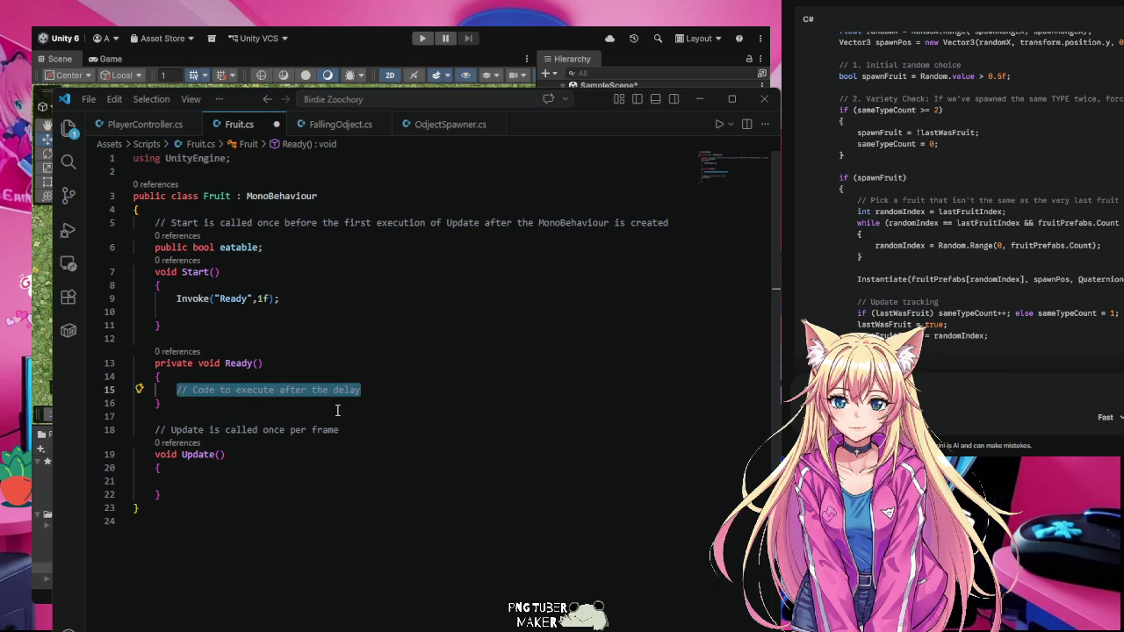
pyautogui.write('ea')
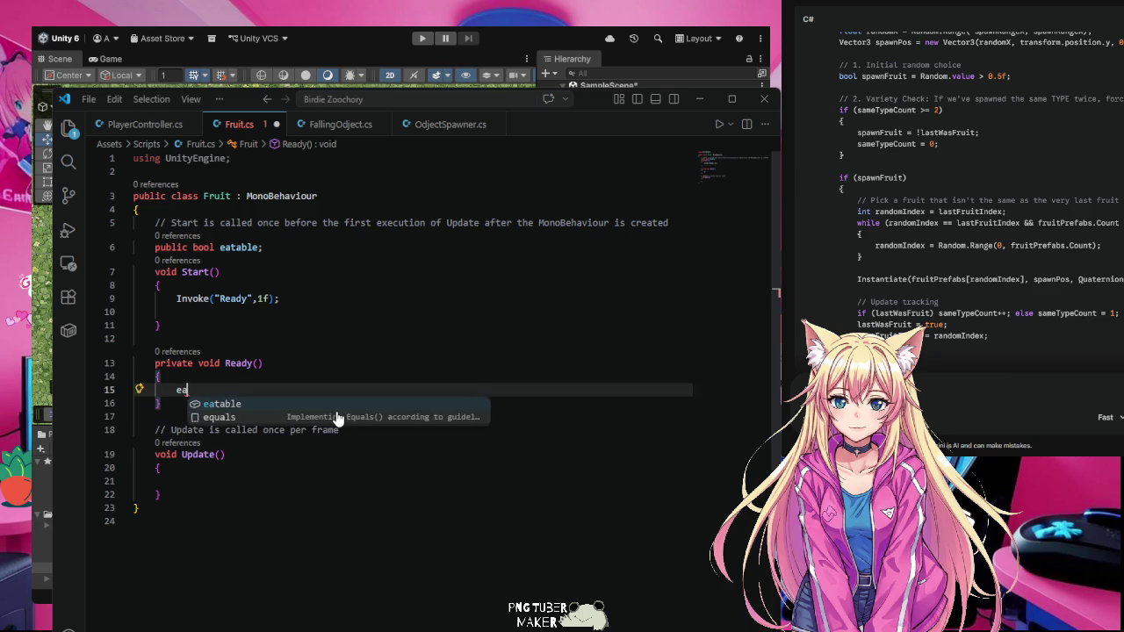
pyautogui.write('table = true;')
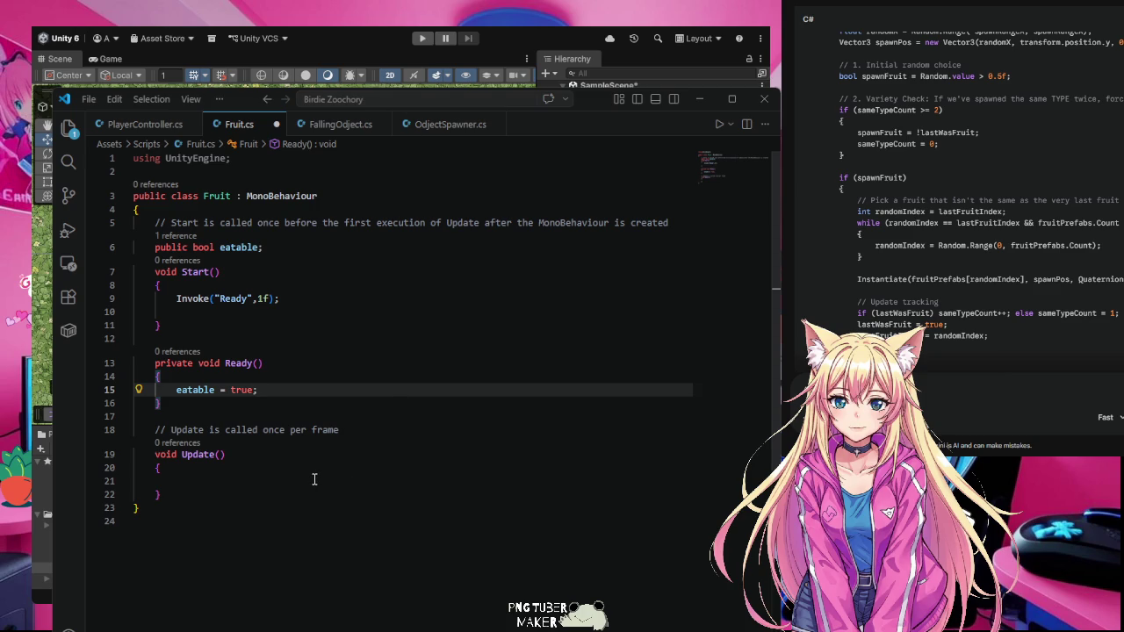
pyautogui.hotkey('ctrl', 's')
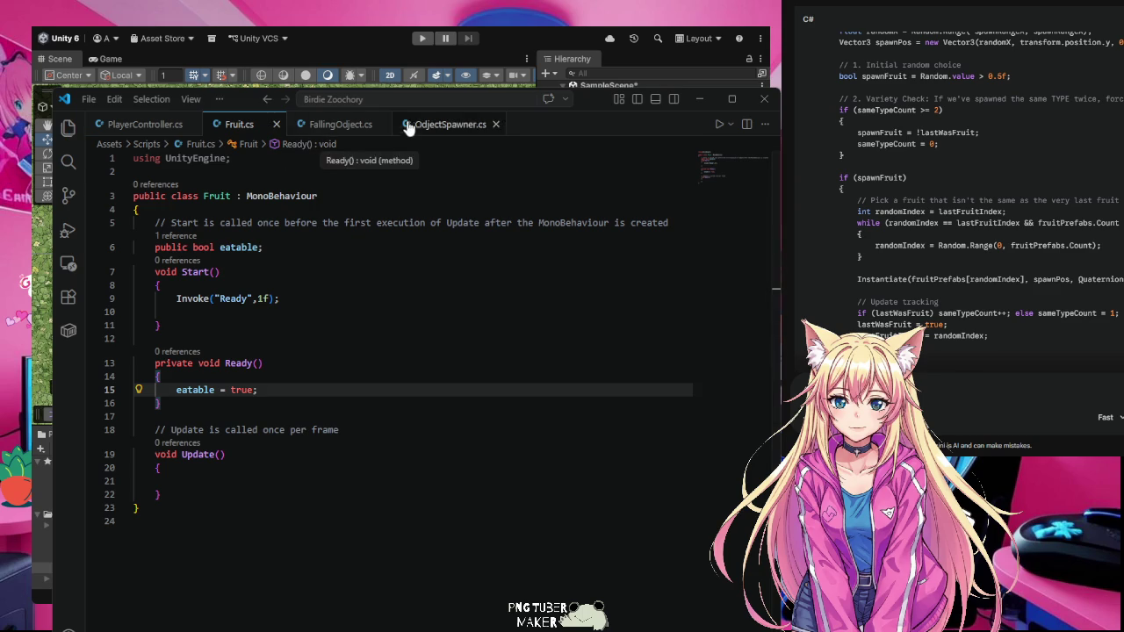
# - Open PlayerController.cs and scroll to the OnTriggerStay2D fruit-eating code
pyautogui.click(140, 130)
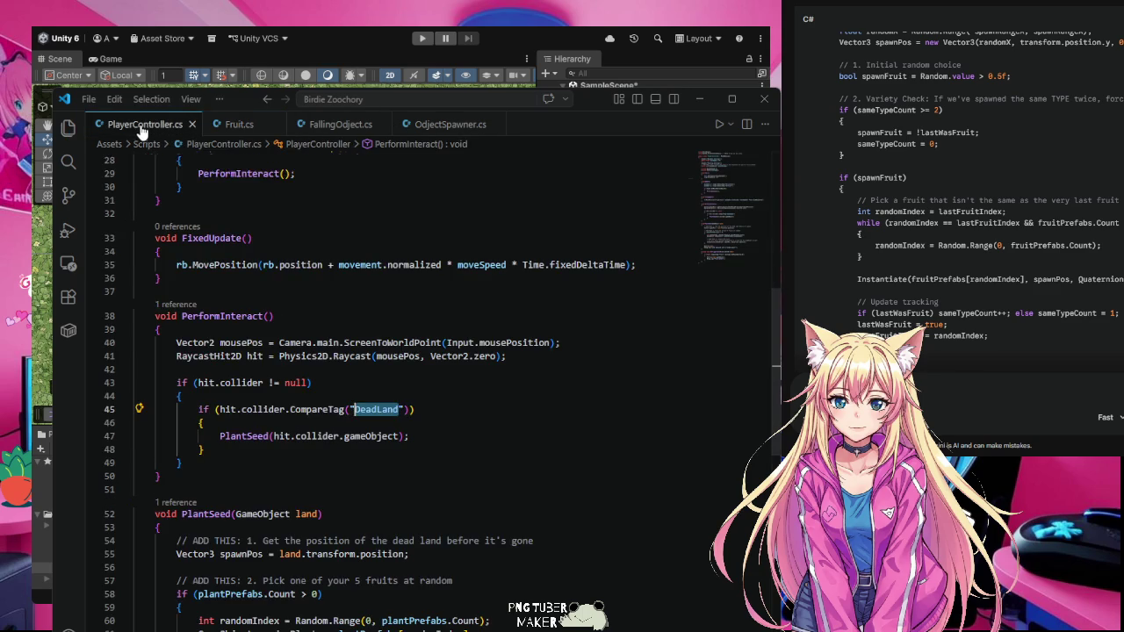
pyautogui.click(477, 438)
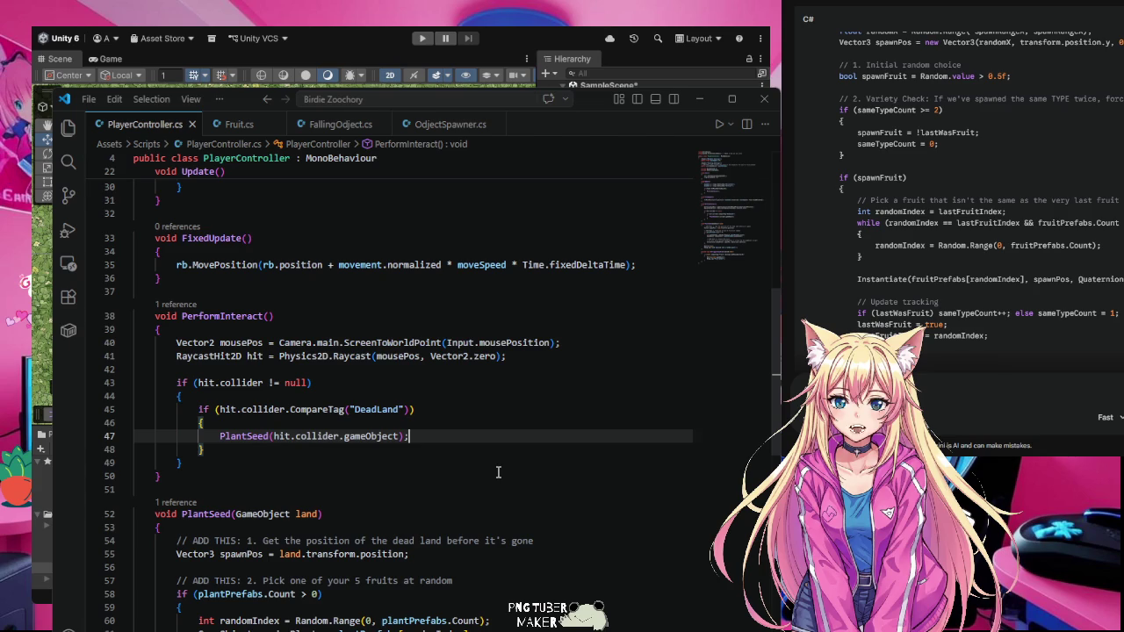
pyautogui.scroll(-1, 498, 472)
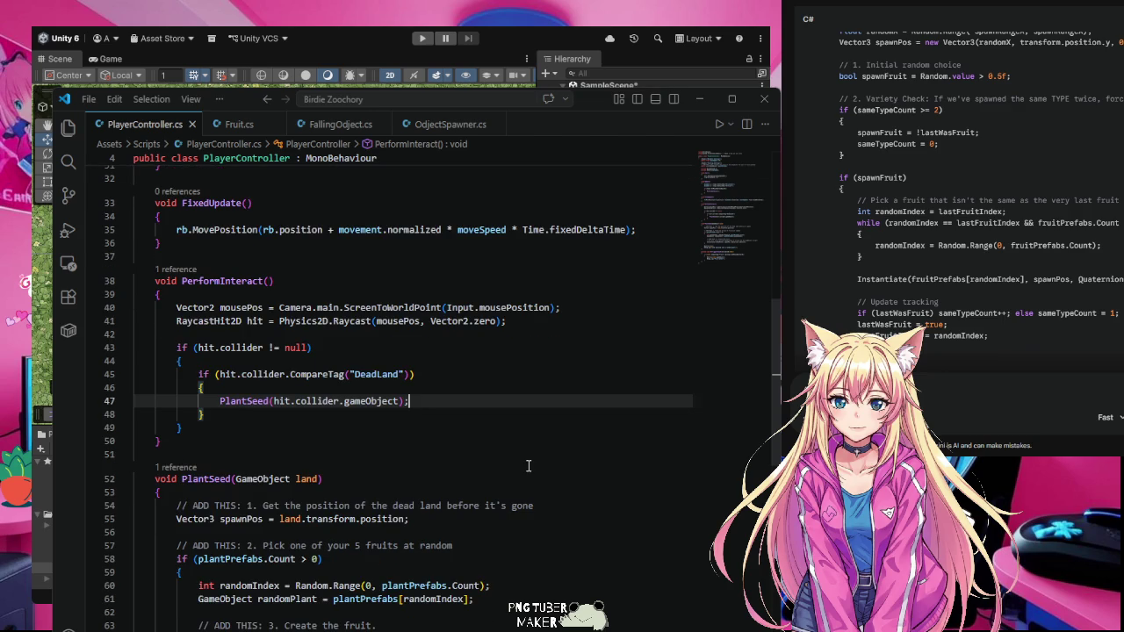
pyautogui.scroll(-2, 527, 466)
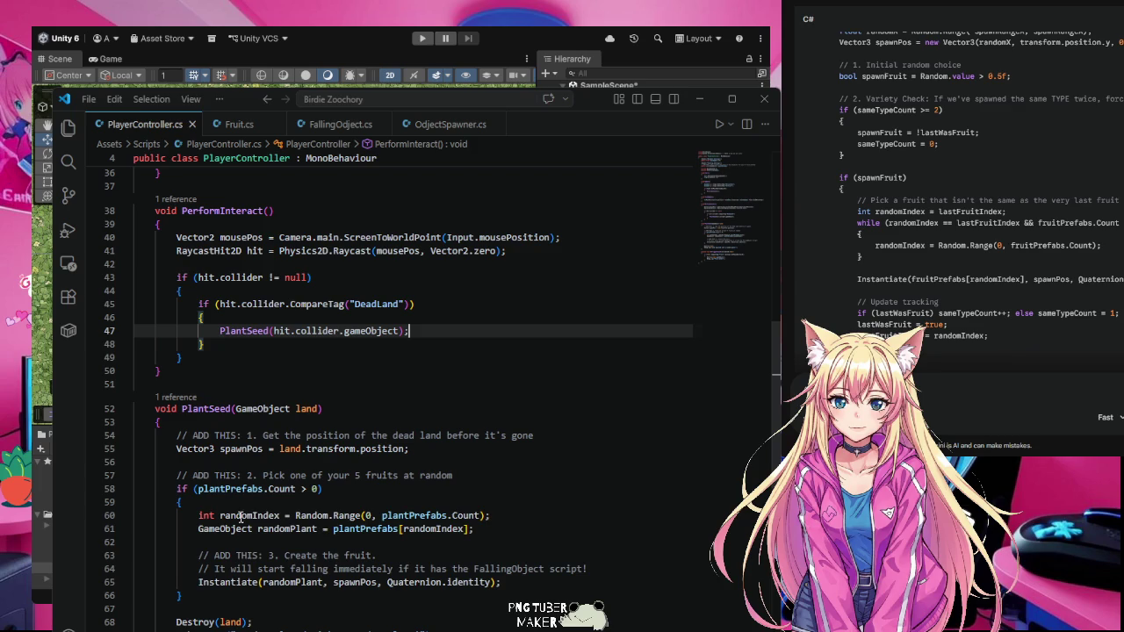
pyautogui.scroll(-3, 395, 395)
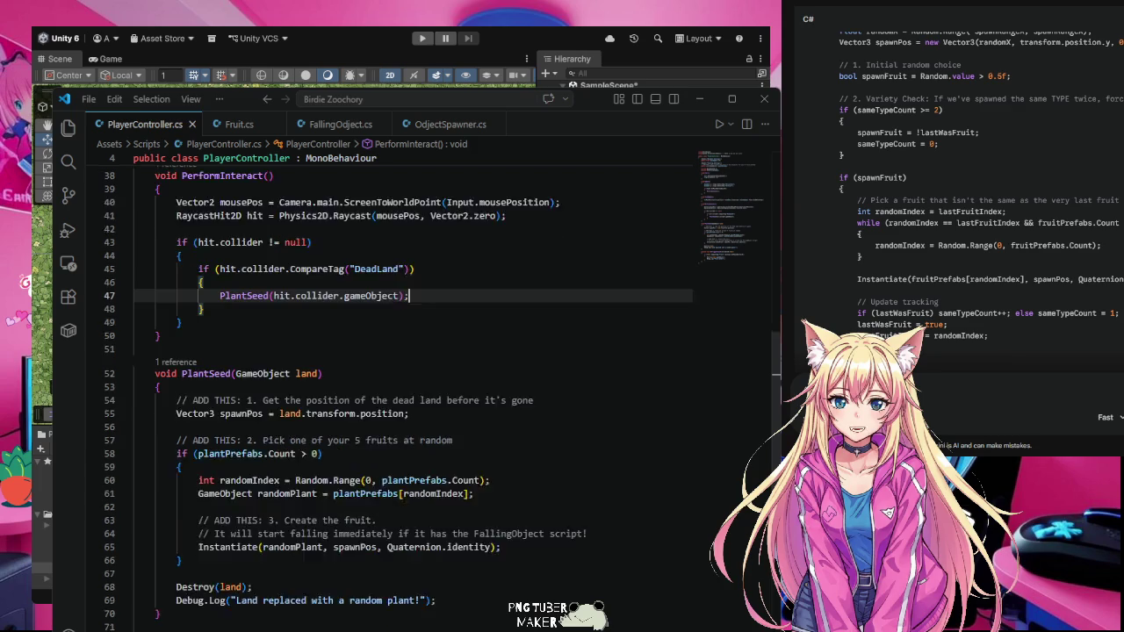
pyautogui.scroll(3, 514, 366)
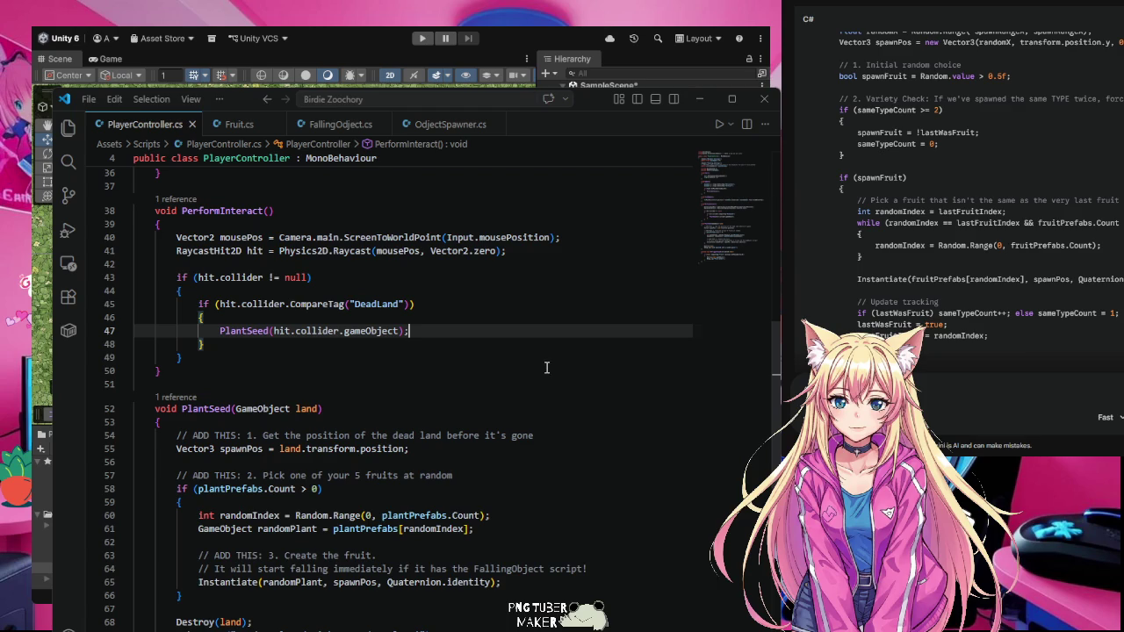
pyautogui.scroll(2, 544, 370)
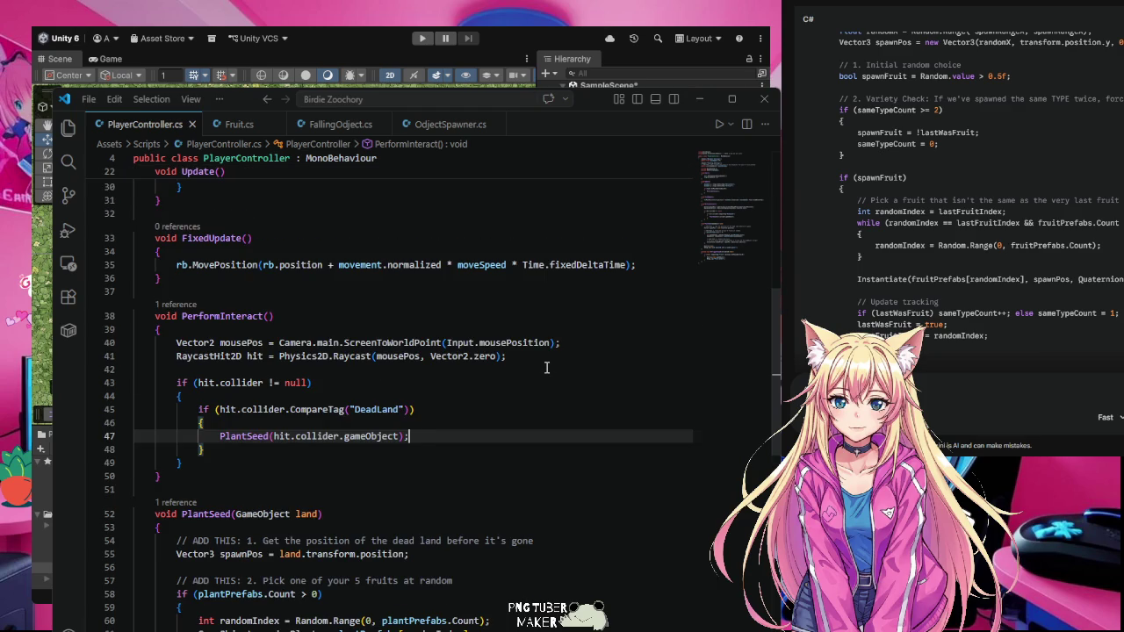
pyautogui.scroll(-5, 546, 368)
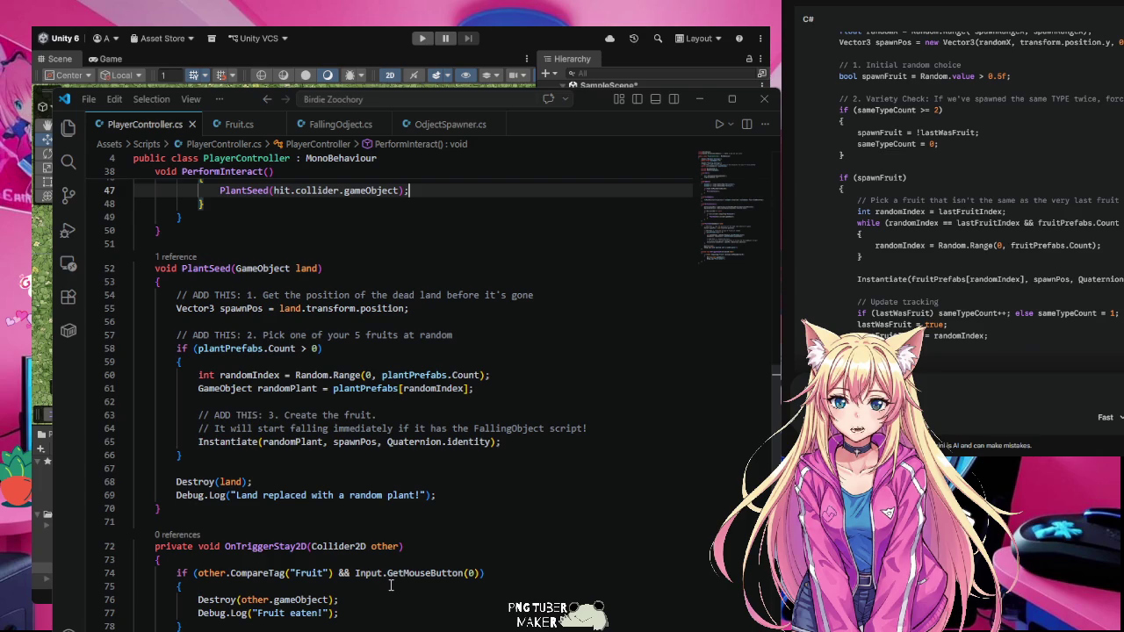
# - Wrap the fruit Destroy call in an if (other.GetComponent<Fruit>().eatable) check and save PlayerController.cs
pyautogui.click(191, 591)
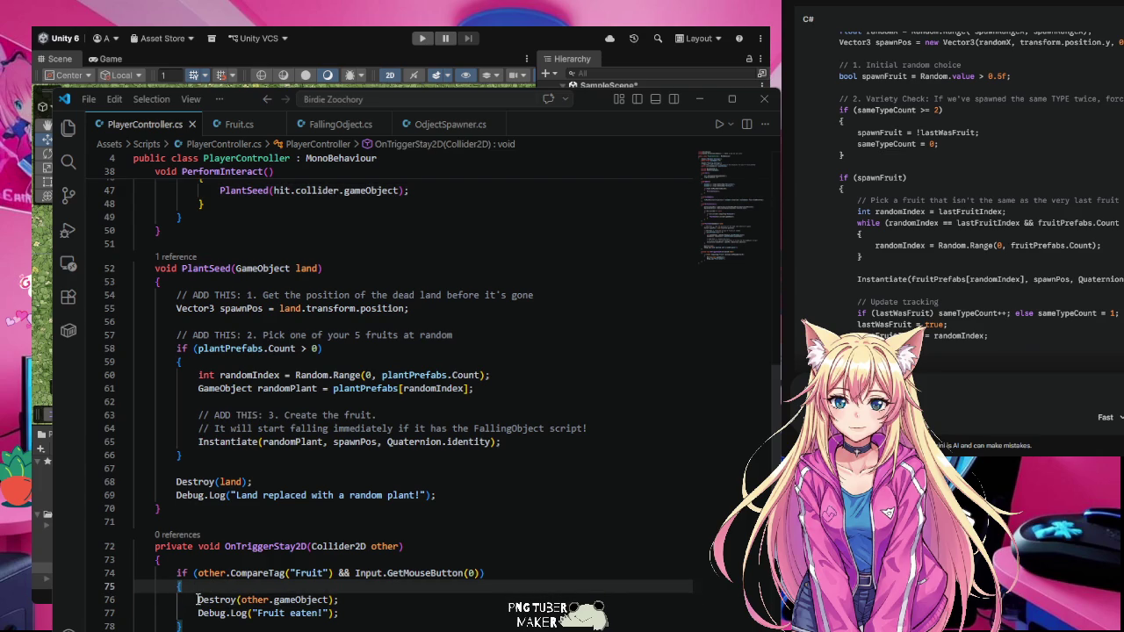
pyautogui.press('Return')
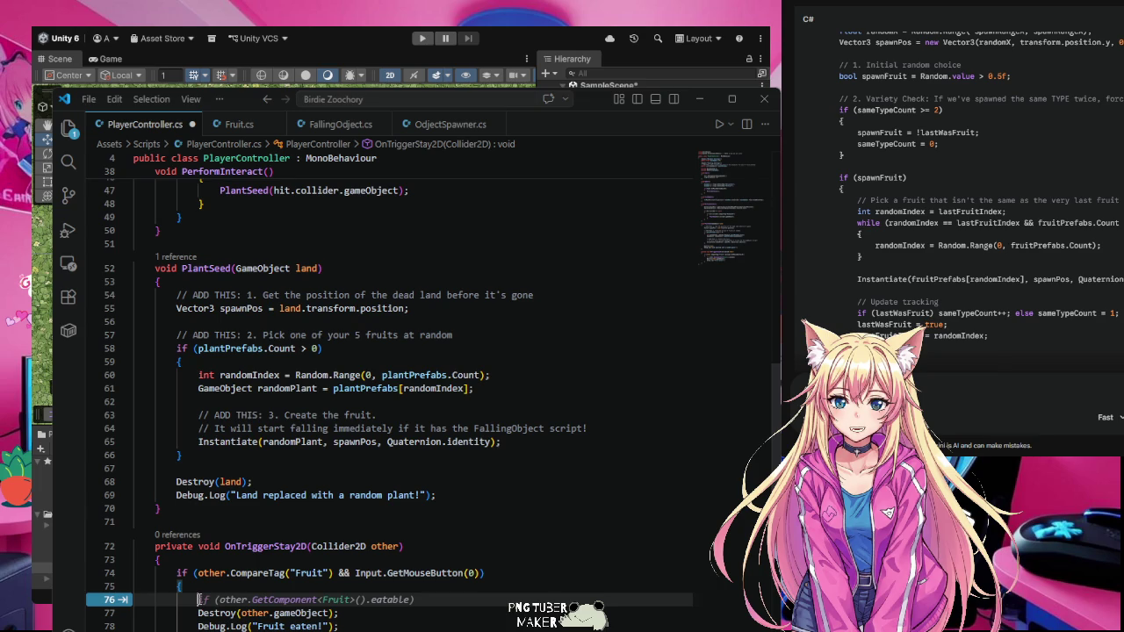
pyautogui.press('Tab')
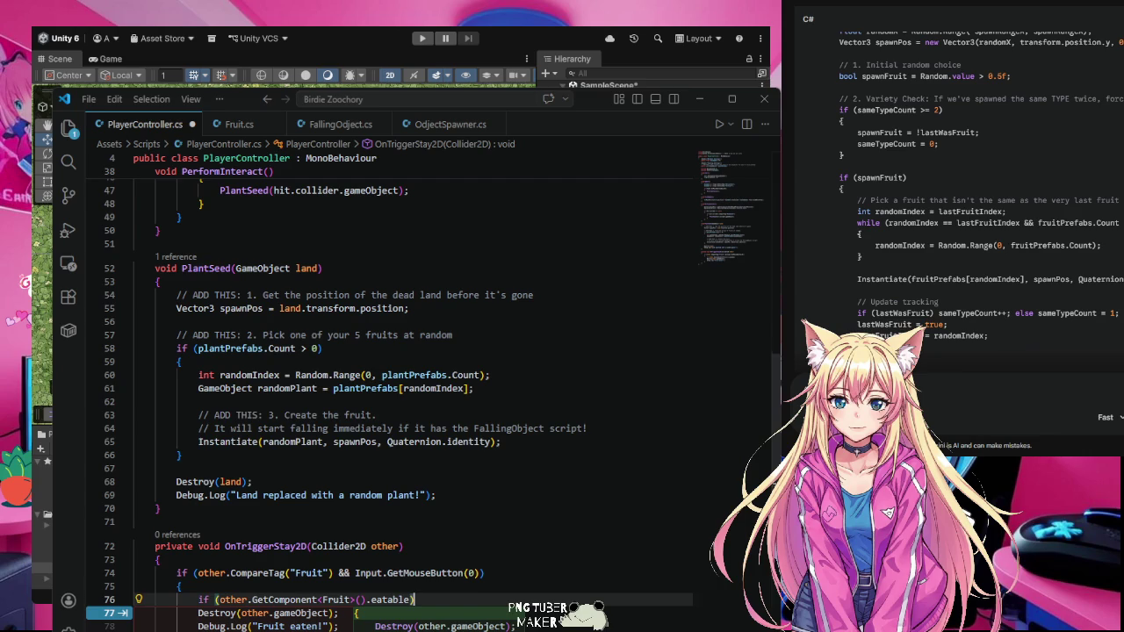
pyautogui.scroll(-3, 504, 540)
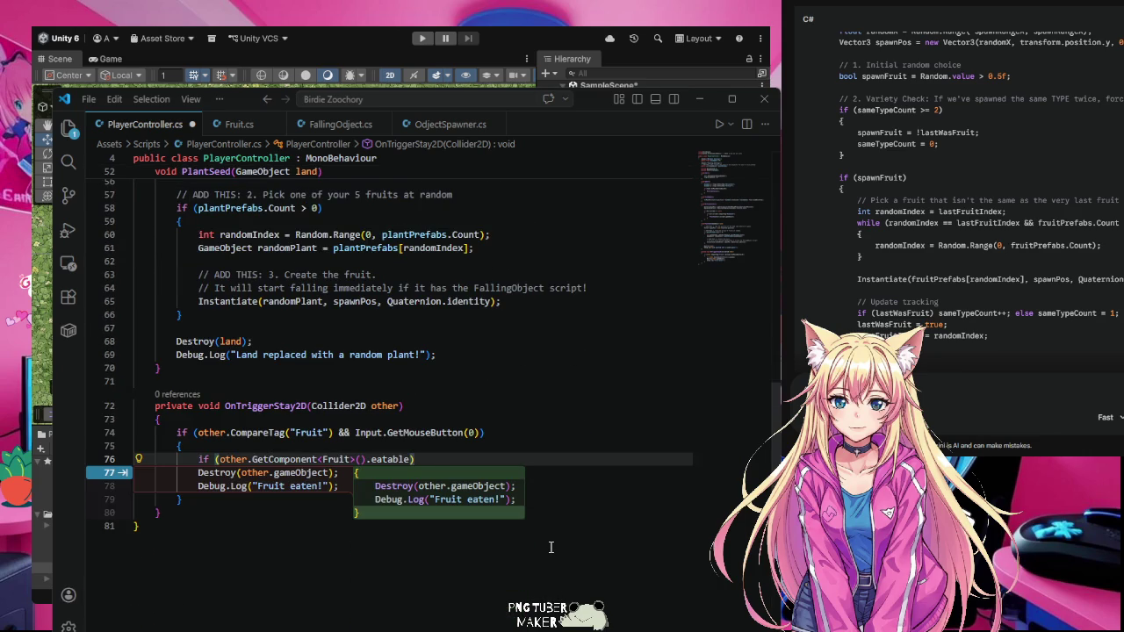
pyautogui.press('Tab')
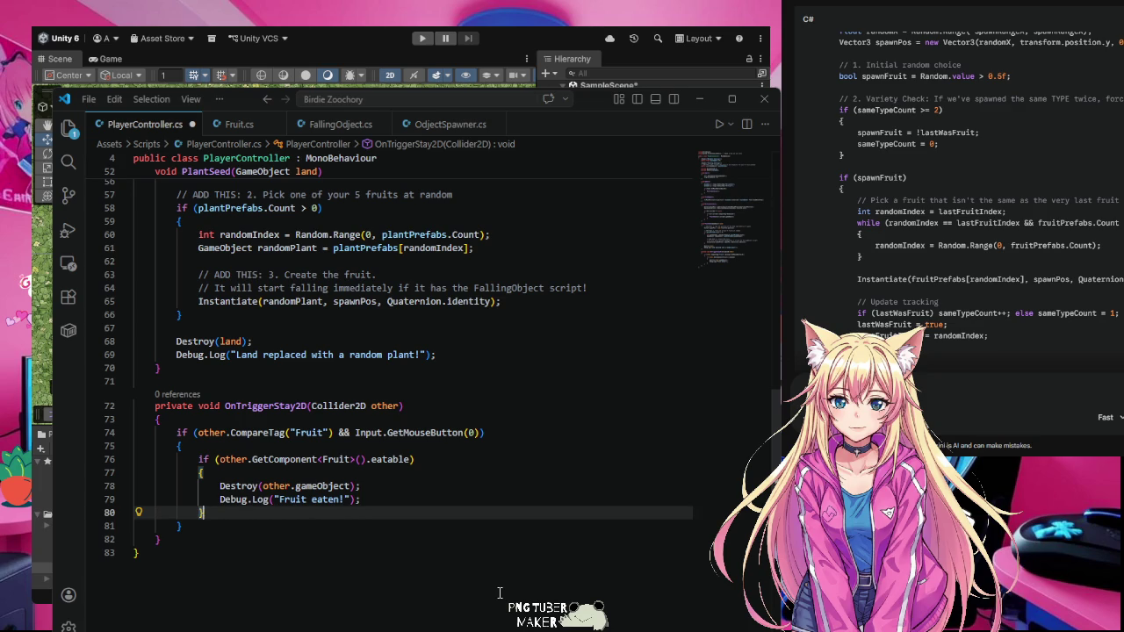
pyautogui.click(498, 594)
pyautogui.hotkey('ctrl', 's')
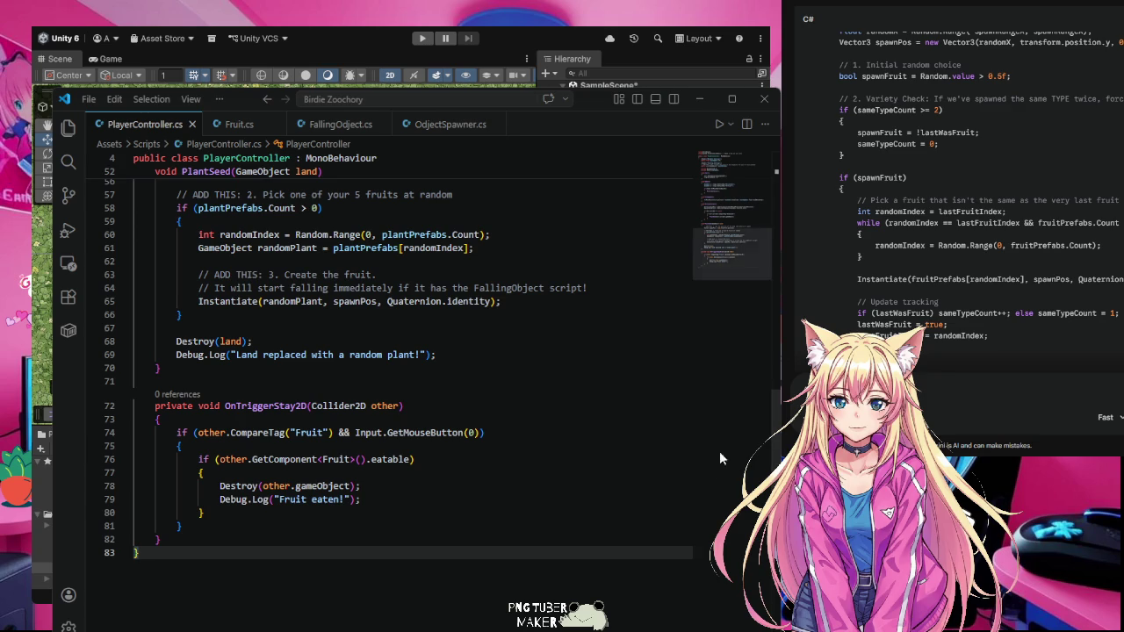
# - Minimize VS Code to return to Unity, then select the Grid object and the Fruit script asset
pyautogui.click(700, 99)
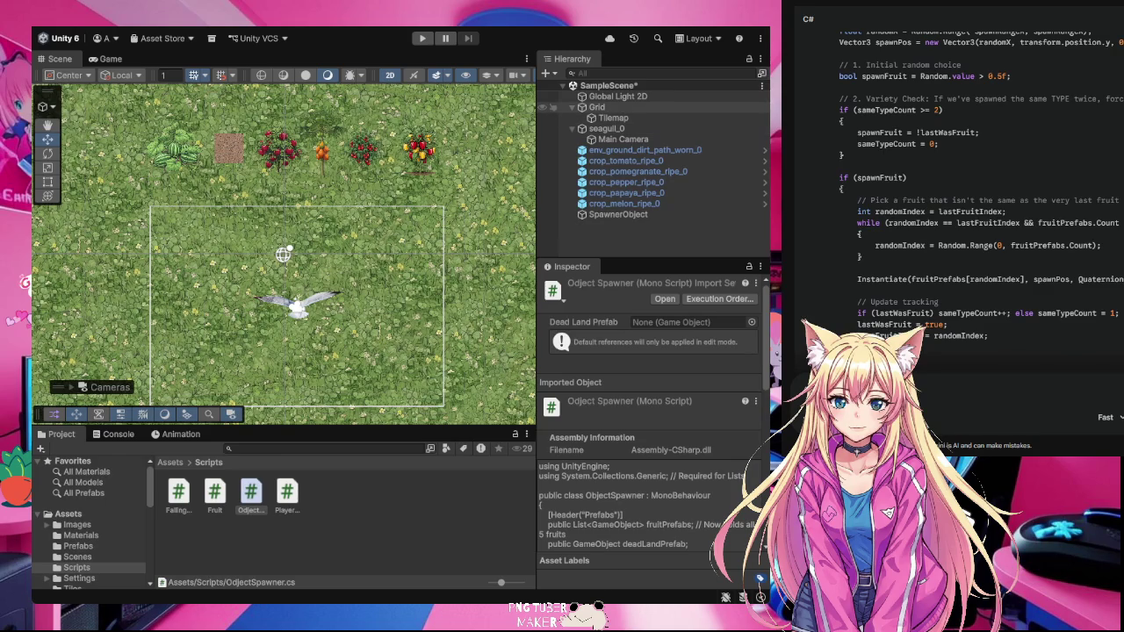
pyautogui.click(597, 106)
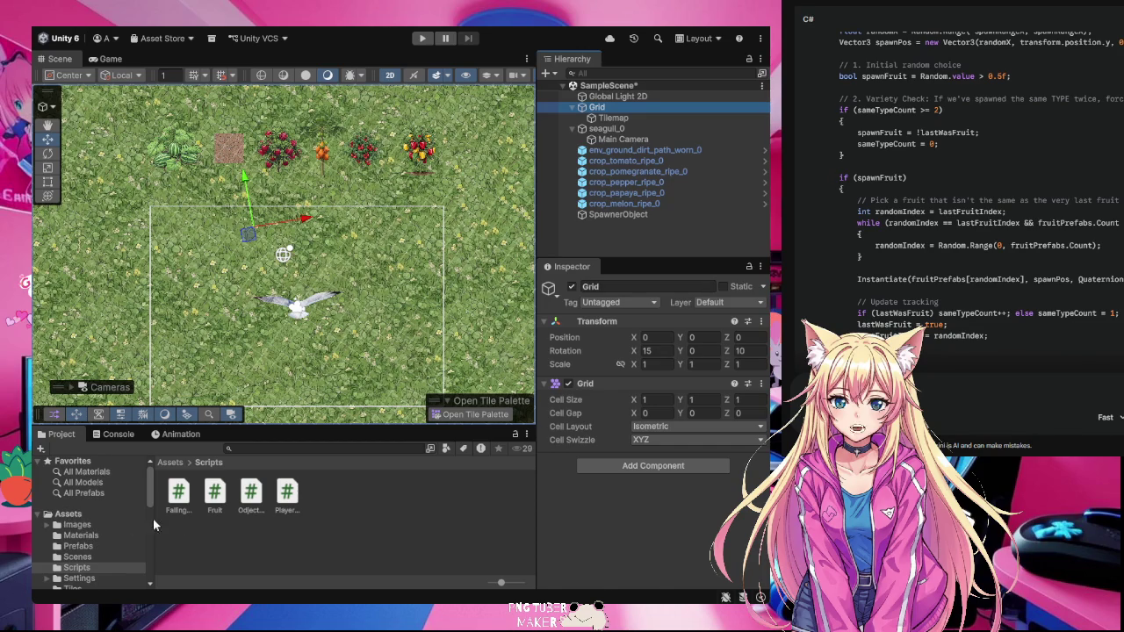
pyautogui.moveTo(215, 495)
pyautogui.mouseDown()
pyautogui.moveTo(404, 448)
pyautogui.moveTo(693, 184)
pyautogui.moveTo(186, 523)
pyautogui.moveTo(214, 493)
pyautogui.moveTo(214, 505)
pyautogui.moveTo(103, 529)
pyautogui.moveTo(79, 523)
pyautogui.mouseUp()
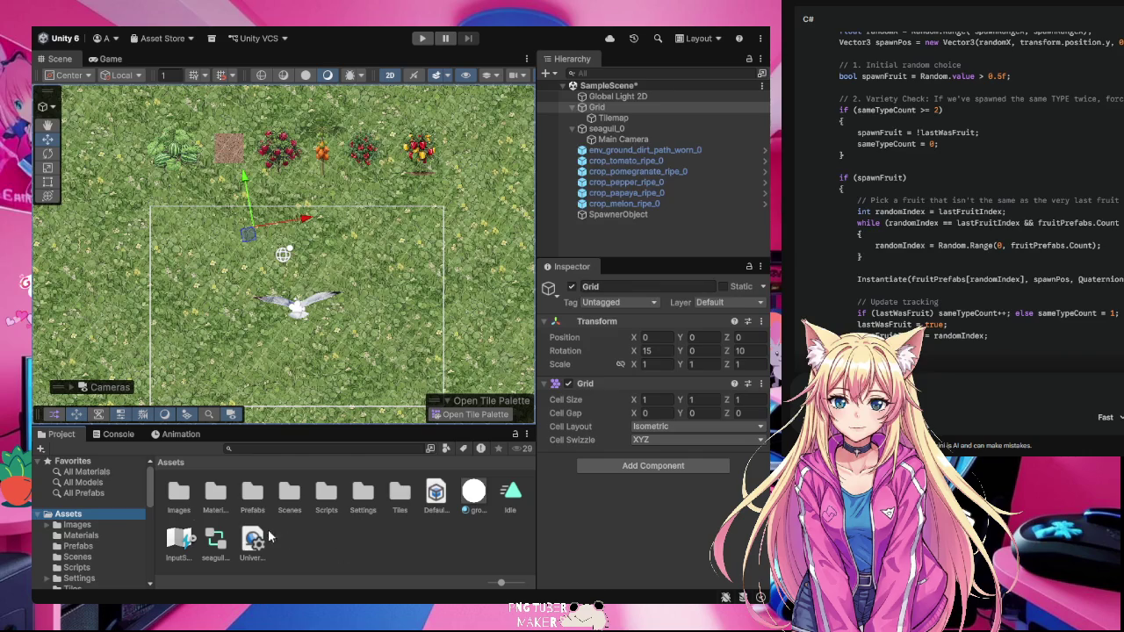
# - Add the Fruit script component to the tomato prefab in Assets/Prefabs, leaving Eatable unchecked
pyautogui.click(254, 495)
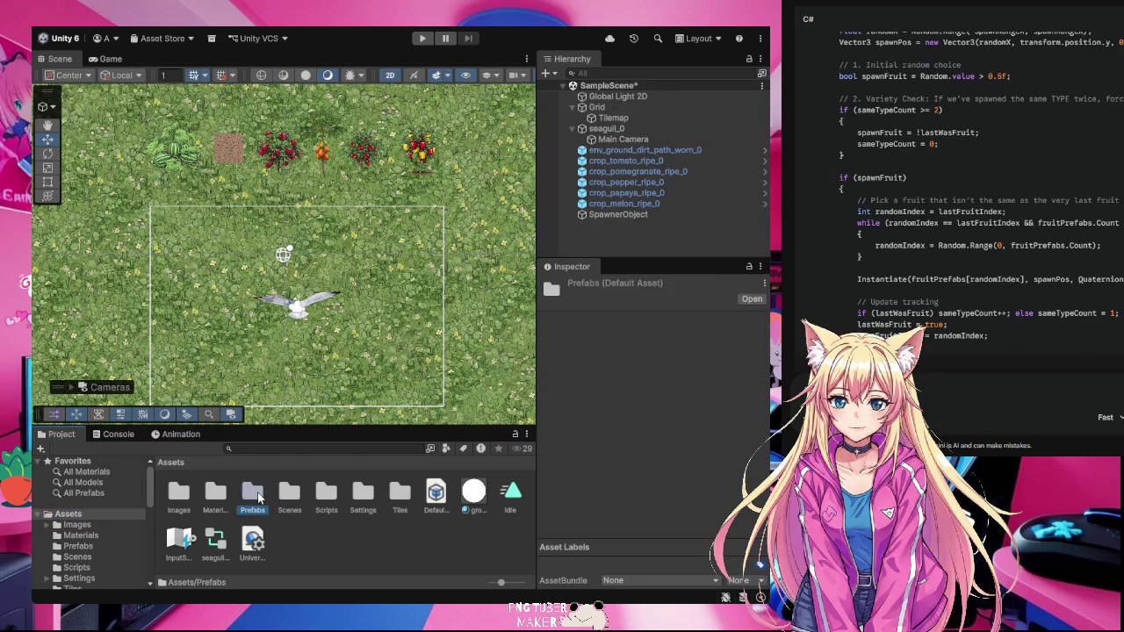
pyautogui.doubleClick(257, 497)
pyautogui.click(326, 495)
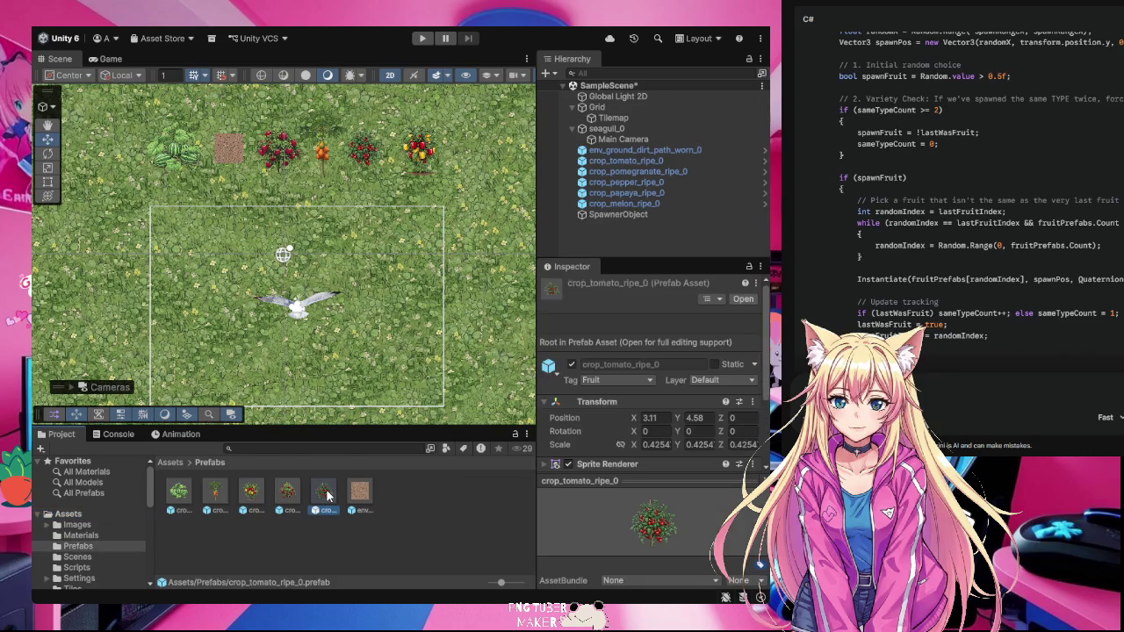
pyautogui.click(749, 265)
pyautogui.click(79, 568)
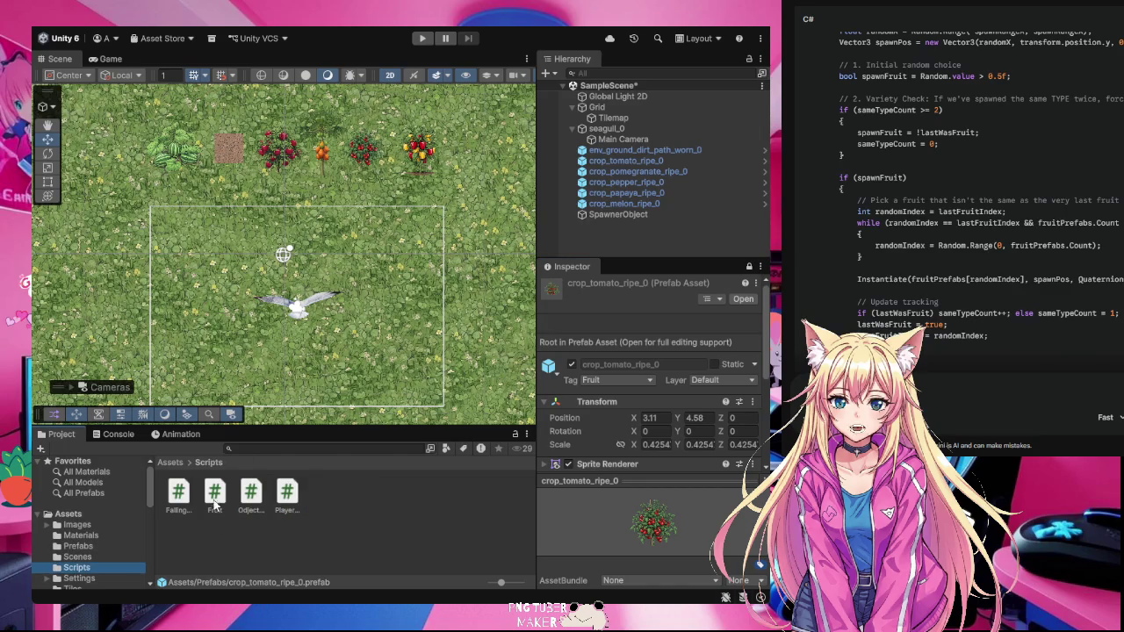
pyautogui.moveTo(215, 496)
pyautogui.mouseDown()
pyautogui.moveTo(591, 487)
pyautogui.moveTo(597, 444)
pyautogui.moveTo(566, 460)
pyautogui.mouseUp()
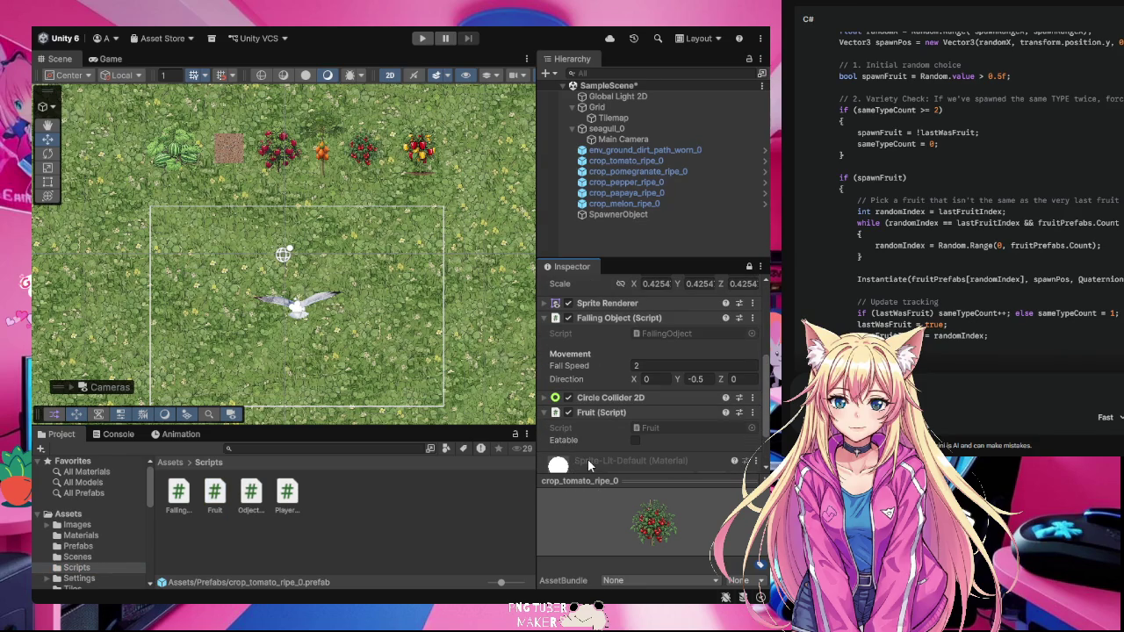
# - Add the Fruit script component to the crop_pomegranate_ripe_0 prefab as well
pyautogui.click(88, 546)
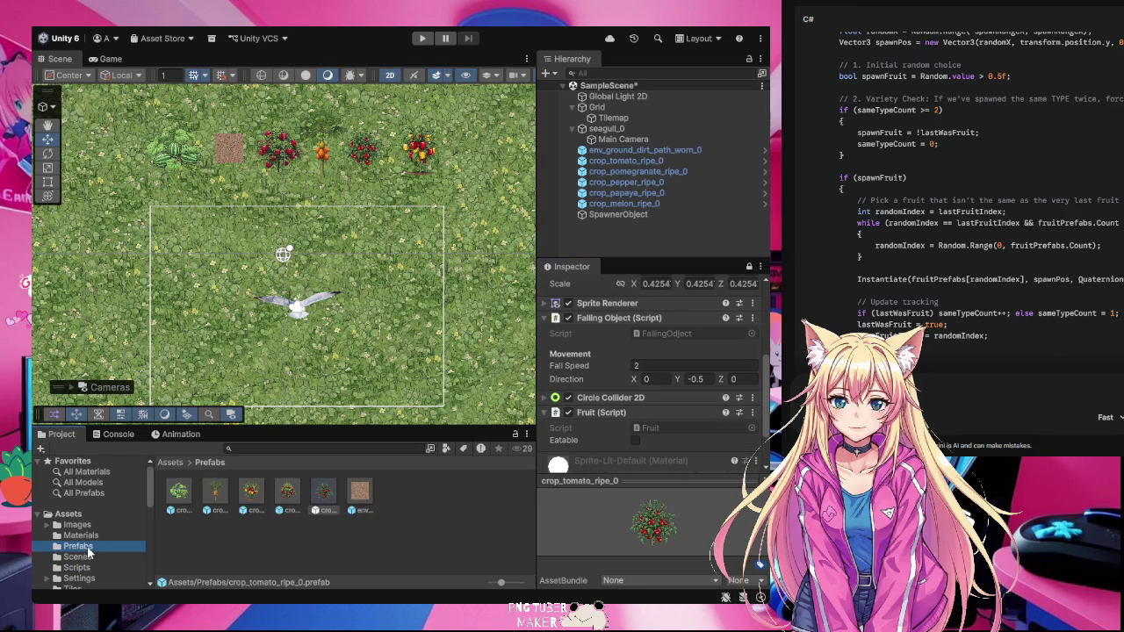
pyautogui.click(754, 272)
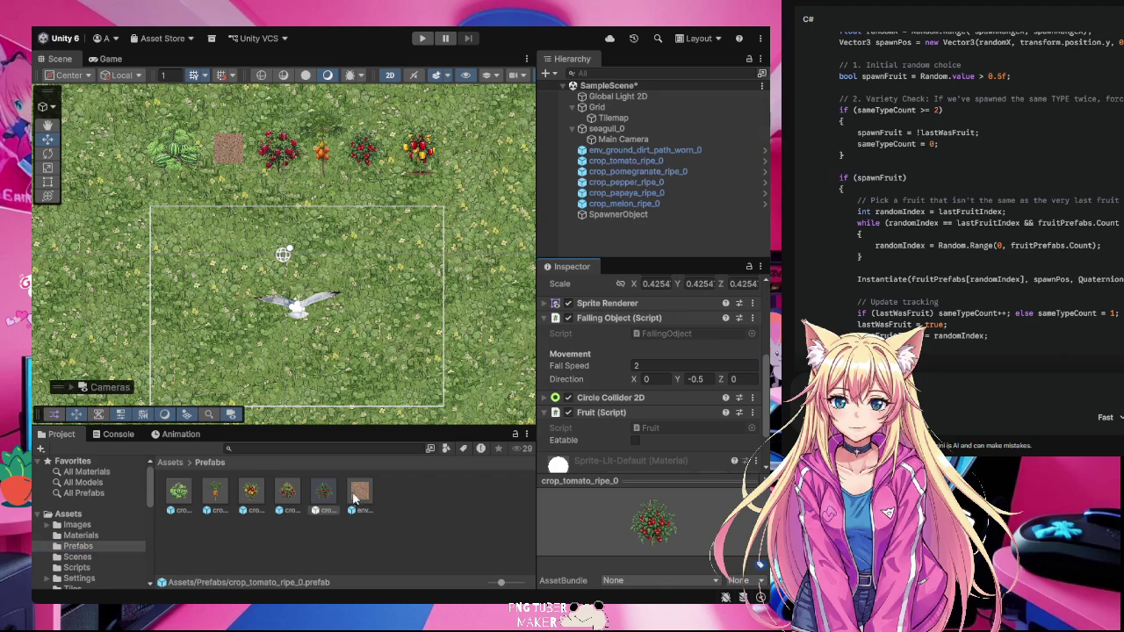
pyautogui.click(287, 493)
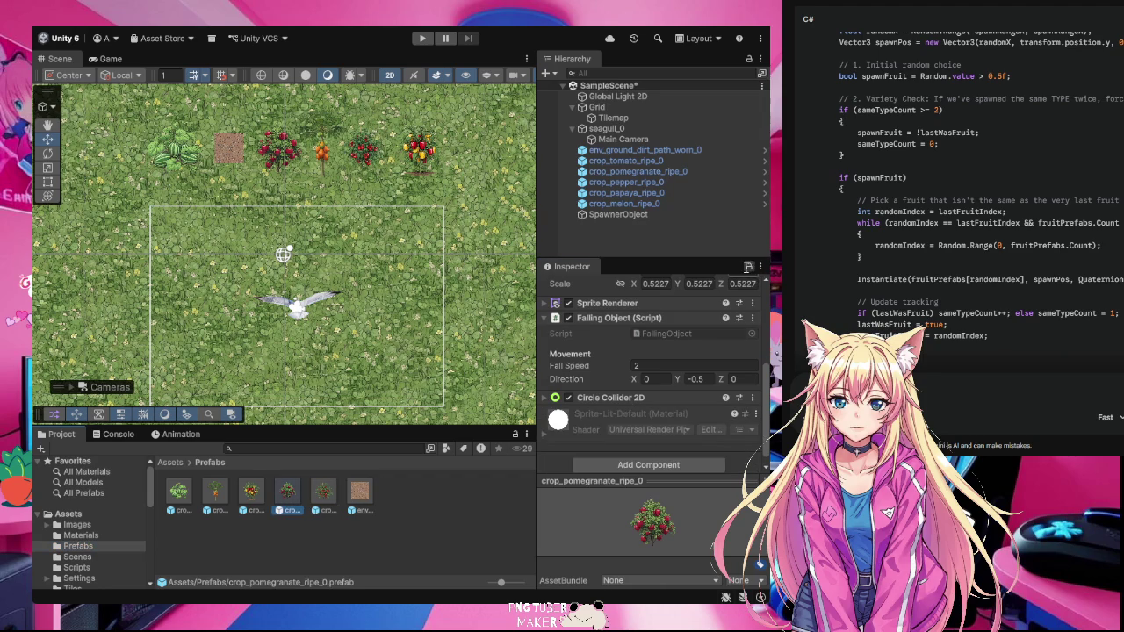
pyautogui.click(748, 268)
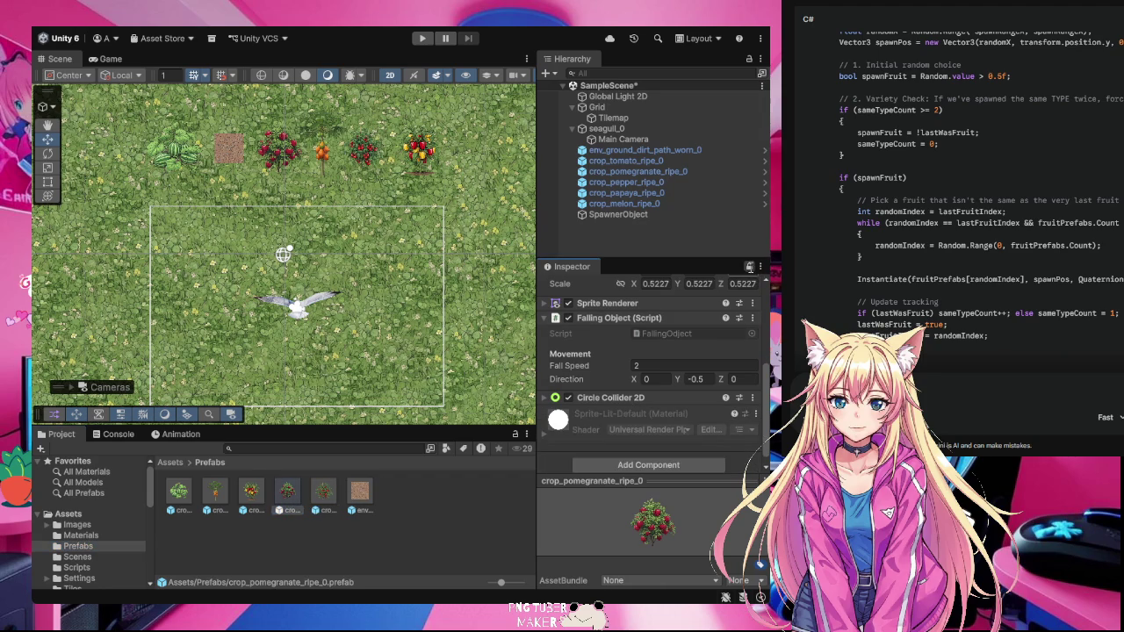
pyautogui.click(86, 568)
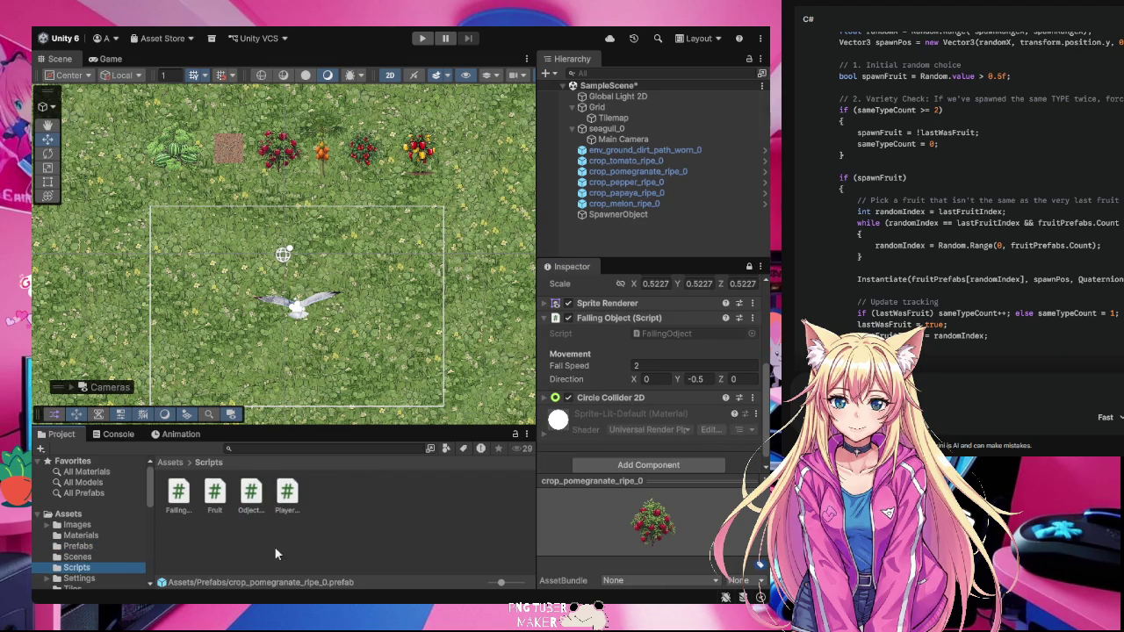
pyautogui.moveTo(215, 494)
pyautogui.mouseDown()
pyautogui.moveTo(526, 472)
pyautogui.moveTo(566, 451)
pyautogui.moveTo(562, 465)
pyautogui.mouseUp()
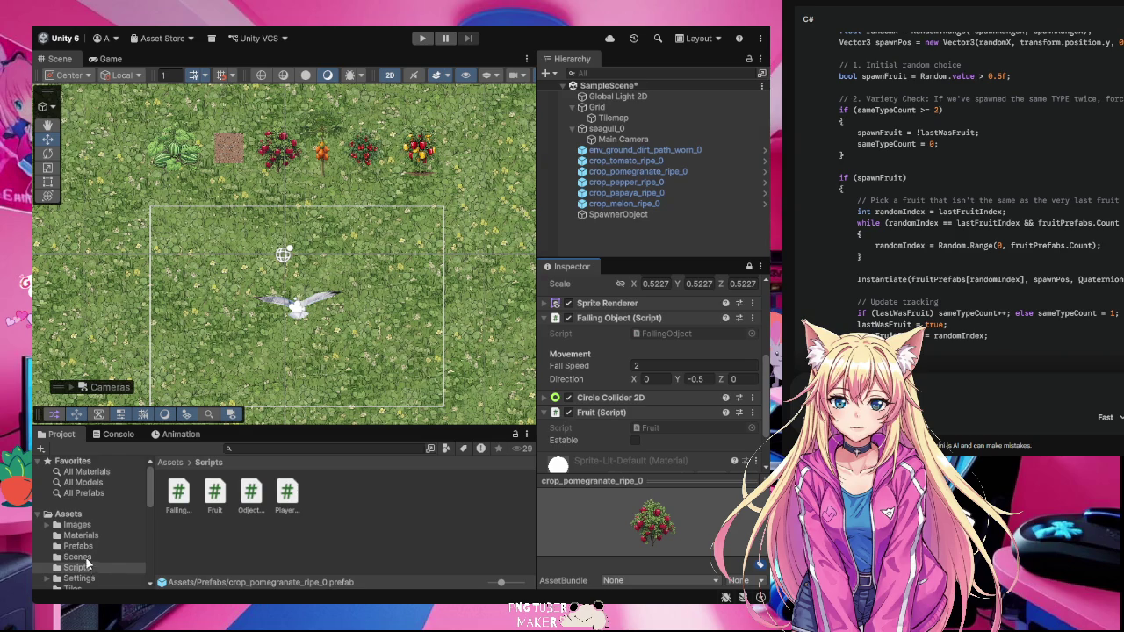
# - Attach the Fruit script to the pepper prefab
pyautogui.click(80, 546)
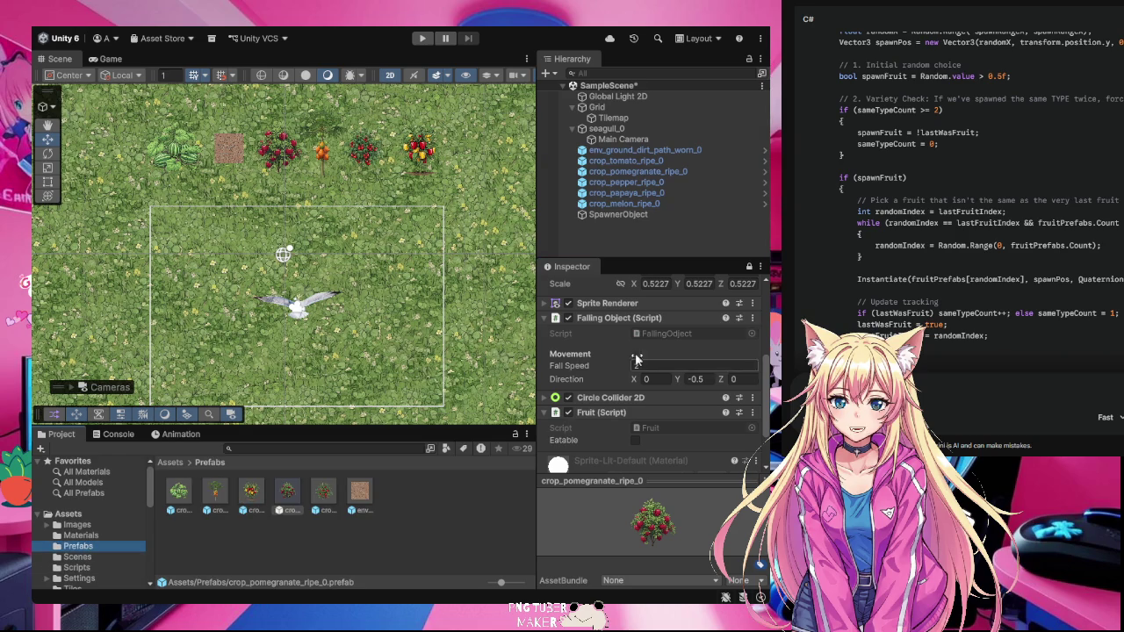
pyautogui.click(748, 266)
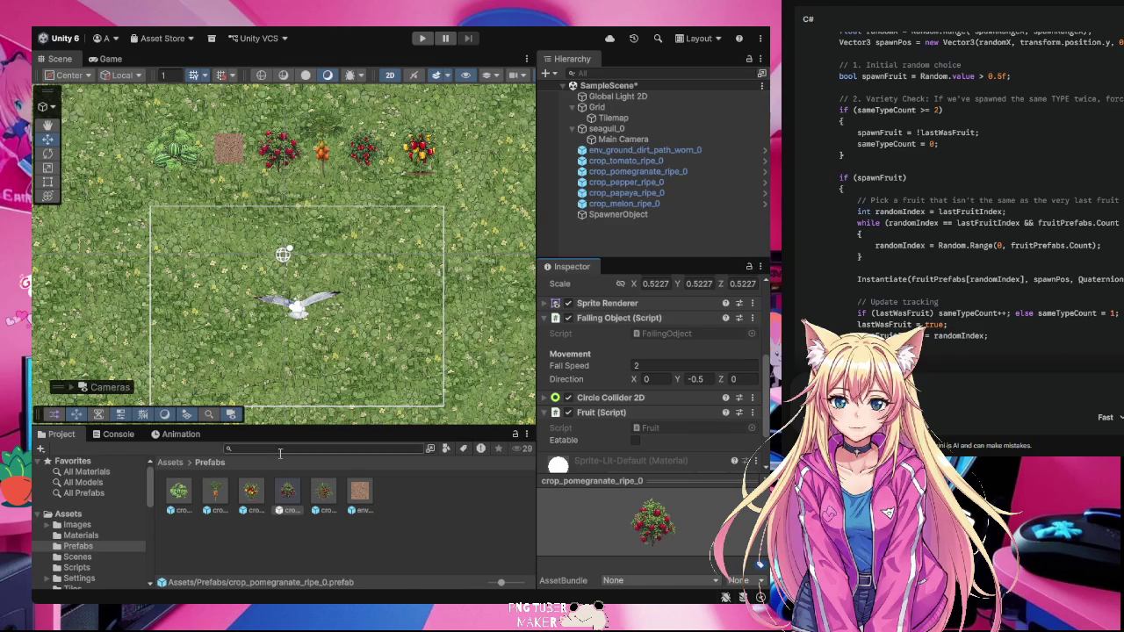
pyautogui.click(253, 497)
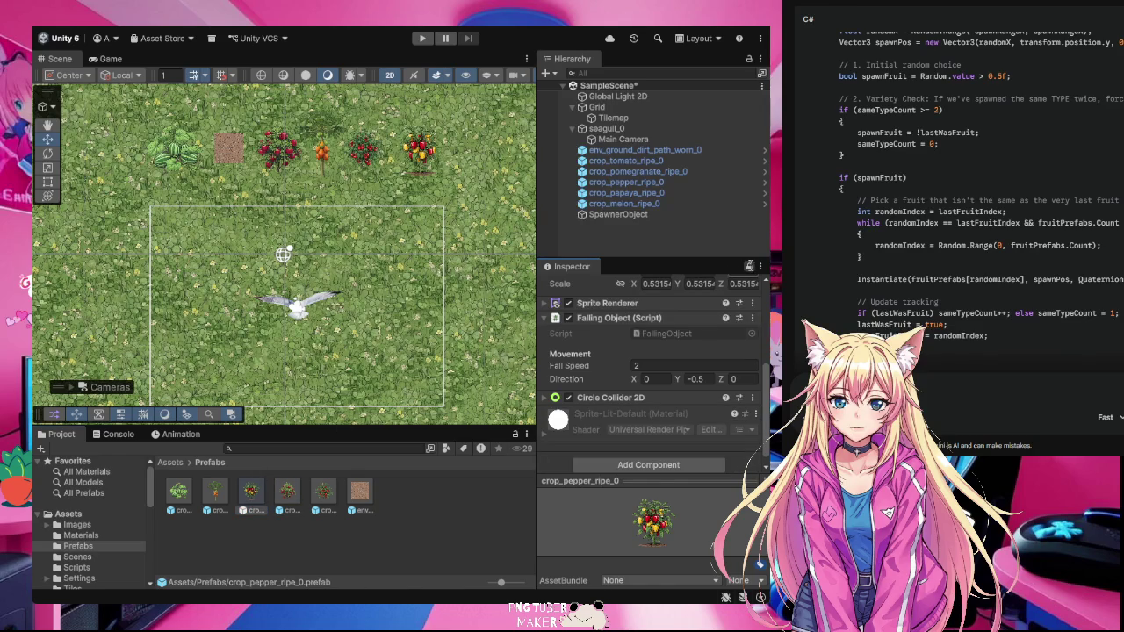
pyautogui.click(76, 567)
pyautogui.moveTo(216, 493)
pyautogui.mouseDown()
pyautogui.moveTo(350, 501)
pyautogui.moveTo(567, 456)
pyautogui.moveTo(557, 463)
pyautogui.mouseUp()
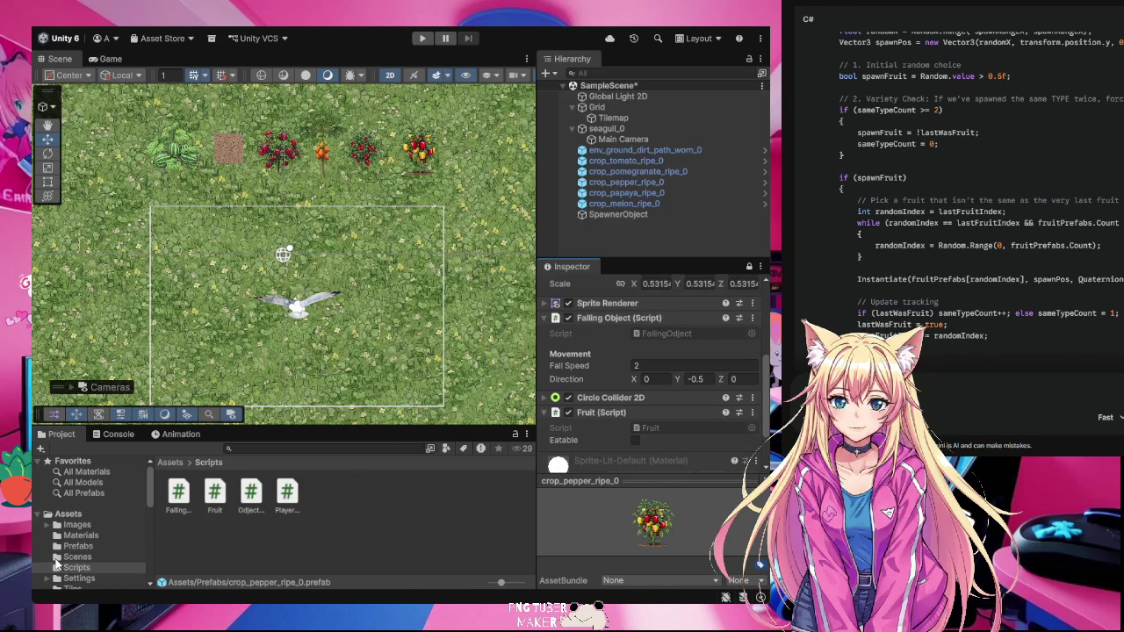
# - Attach the Fruit script to the crop_papaya_ripe_0 prefab, with Eatable unchecked
pyautogui.click(74, 546)
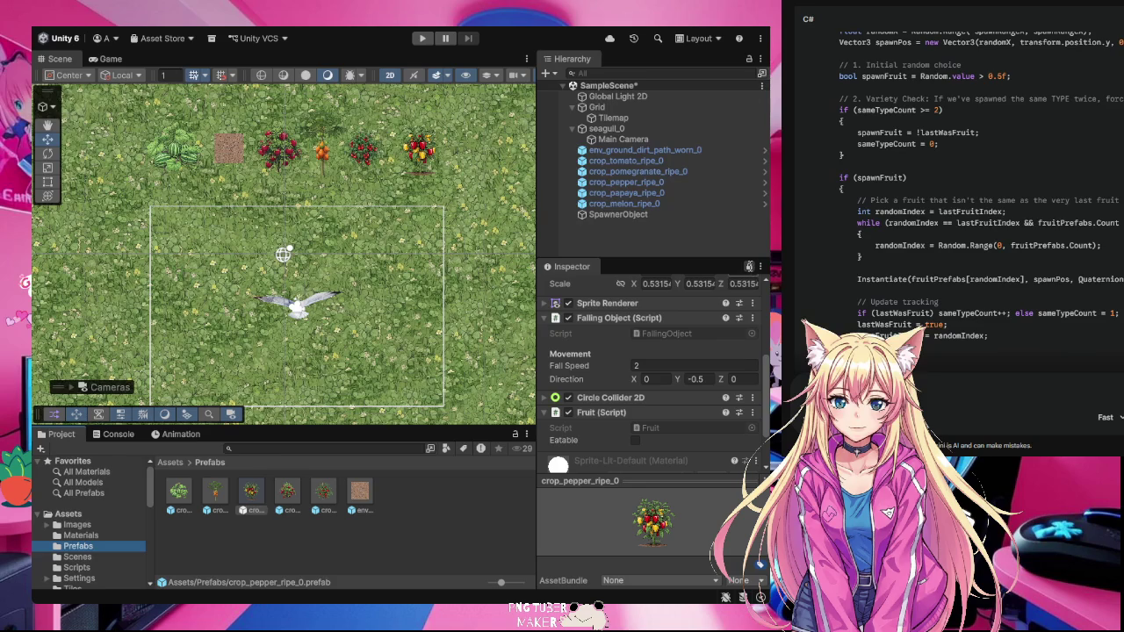
pyautogui.click(215, 494)
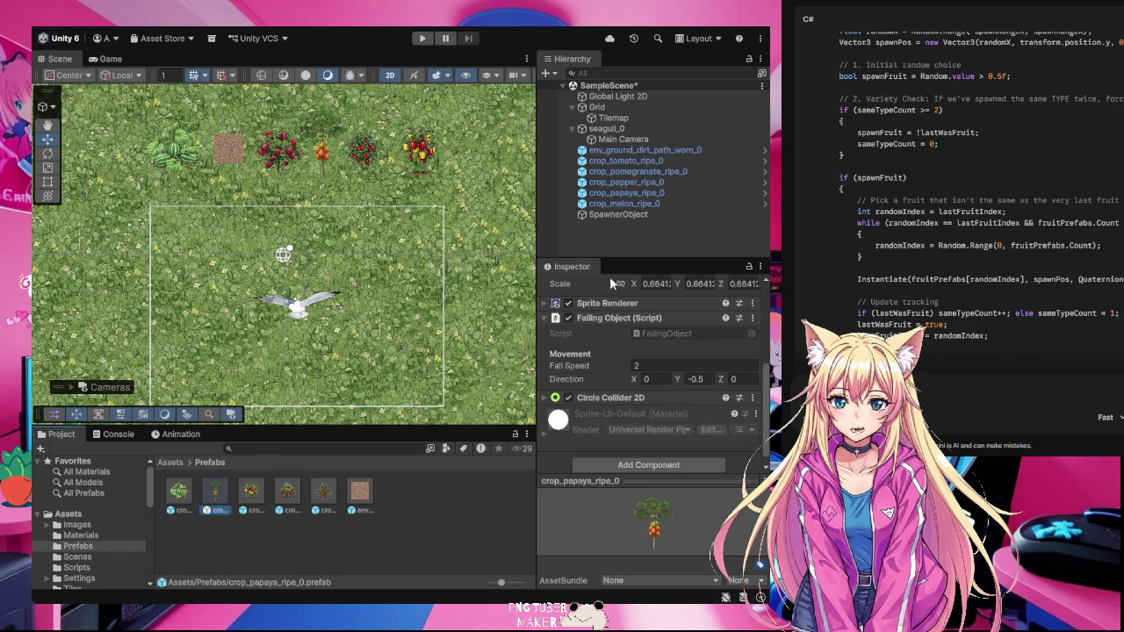
pyautogui.click(743, 267)
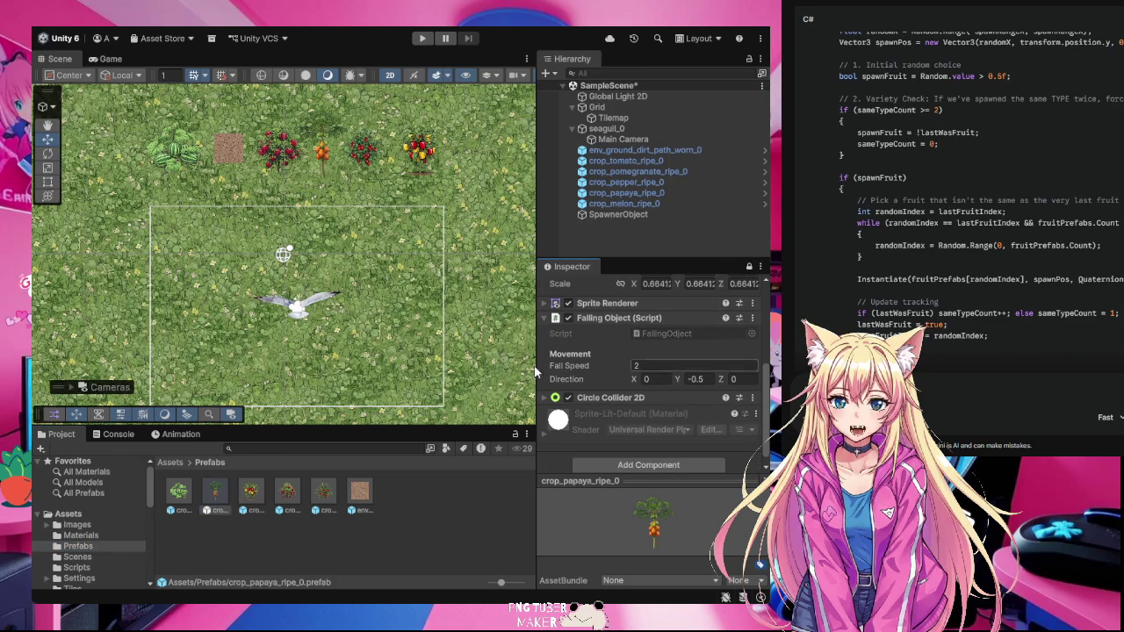
pyautogui.click(76, 557)
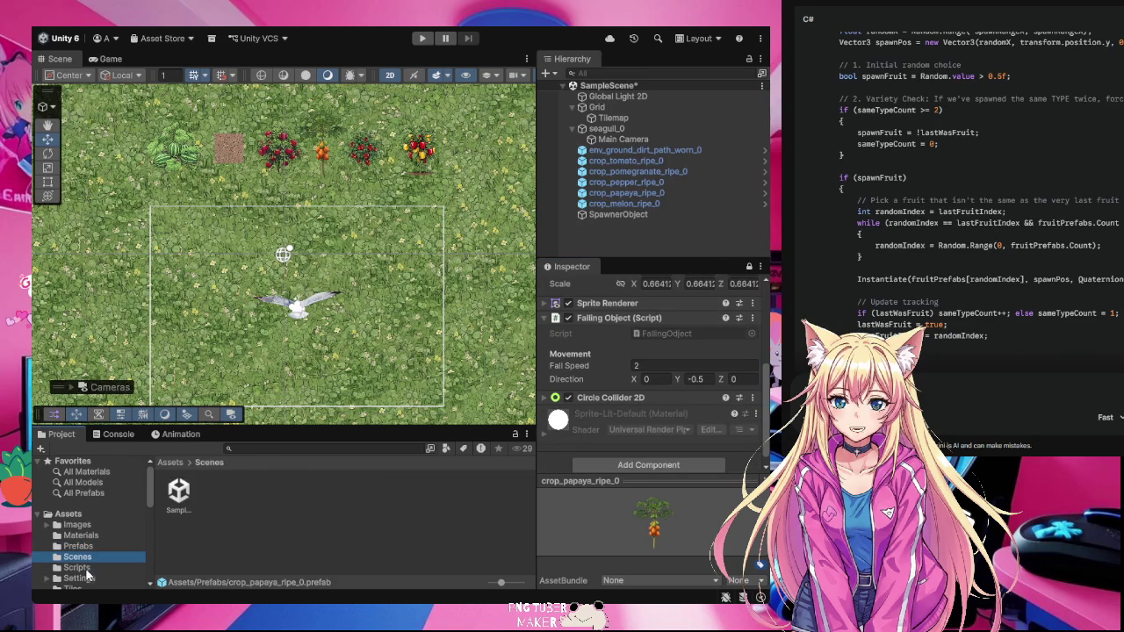
pyautogui.press('Down')
pyautogui.moveTo(215, 493)
pyautogui.mouseDown()
pyautogui.moveTo(531, 434)
pyautogui.moveTo(559, 463)
pyautogui.mouseUp()
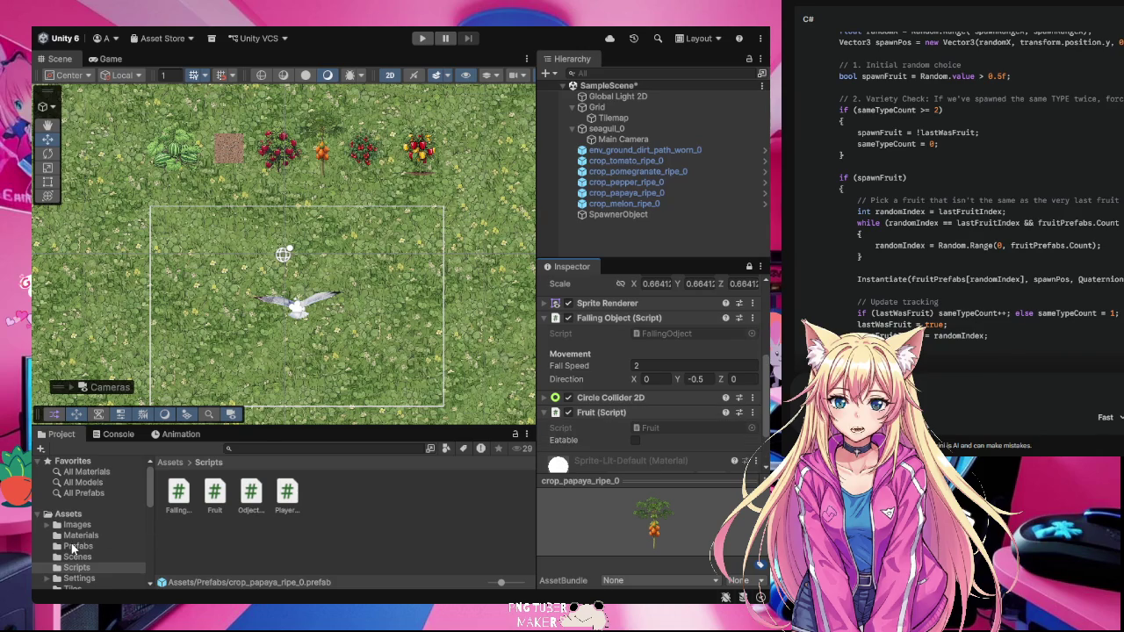
# - Attach the Fruit script to the crop_melon_ripe_0 prefab, with Eatable unchecked
pyautogui.click(76, 545)
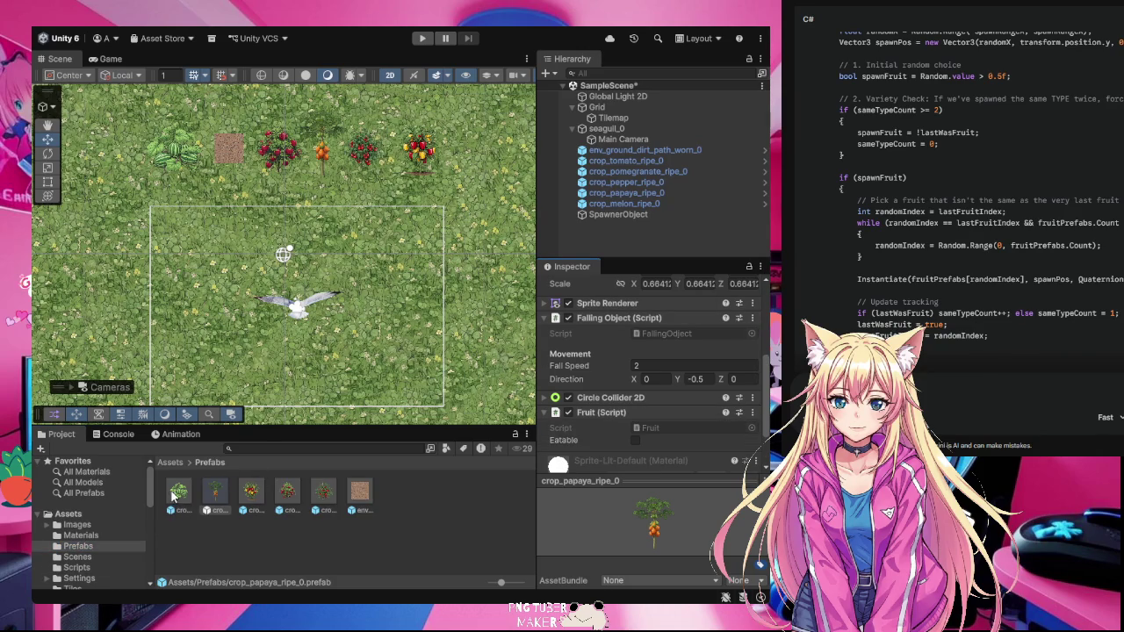
pyautogui.click(180, 495)
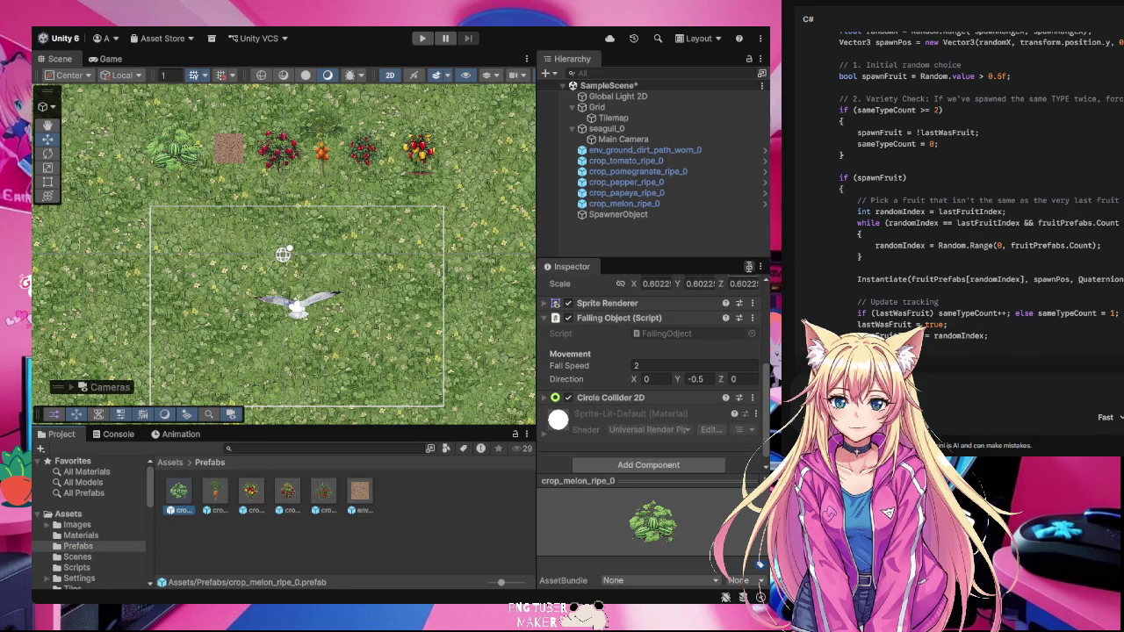
pyautogui.click(75, 567)
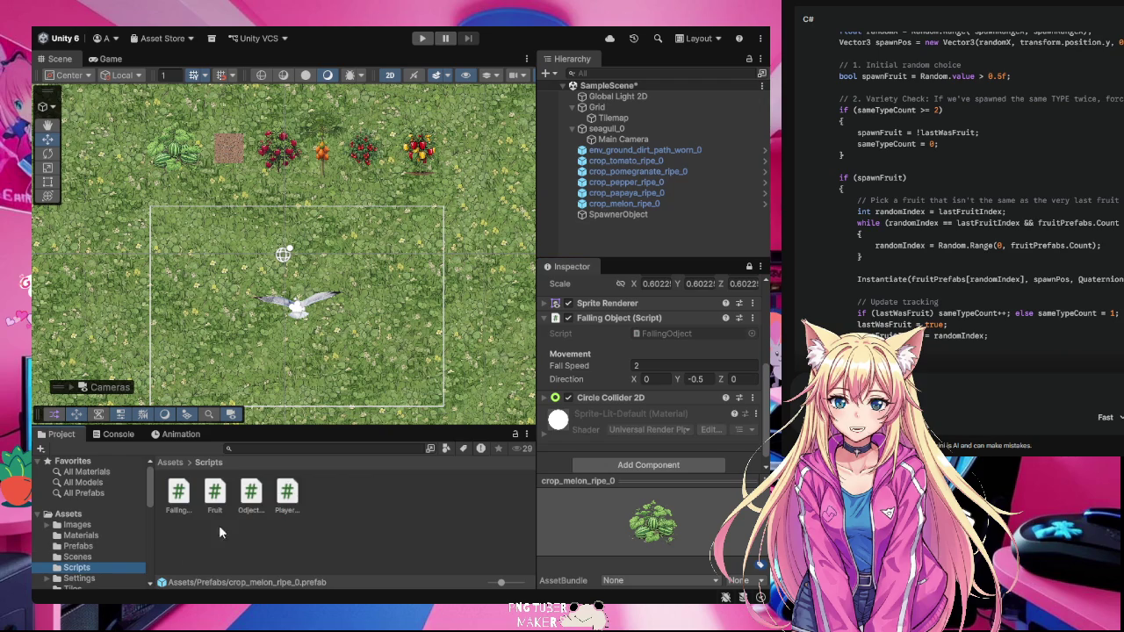
pyautogui.moveTo(215, 493)
pyautogui.mouseDown()
pyautogui.moveTo(531, 444)
pyautogui.moveTo(559, 452)
pyautogui.mouseUp()
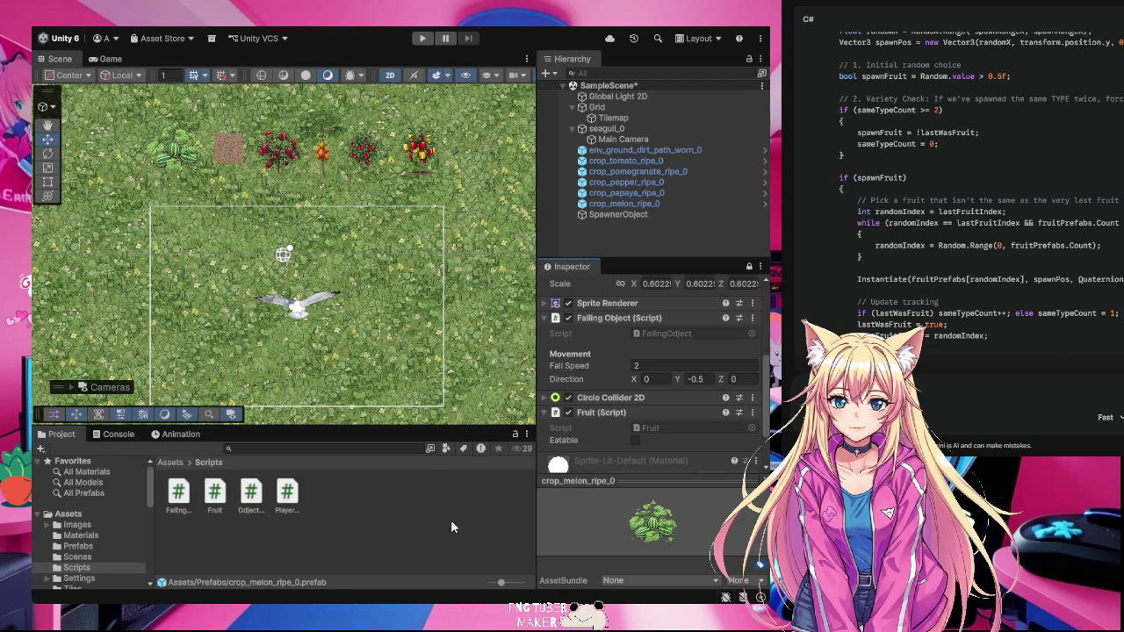